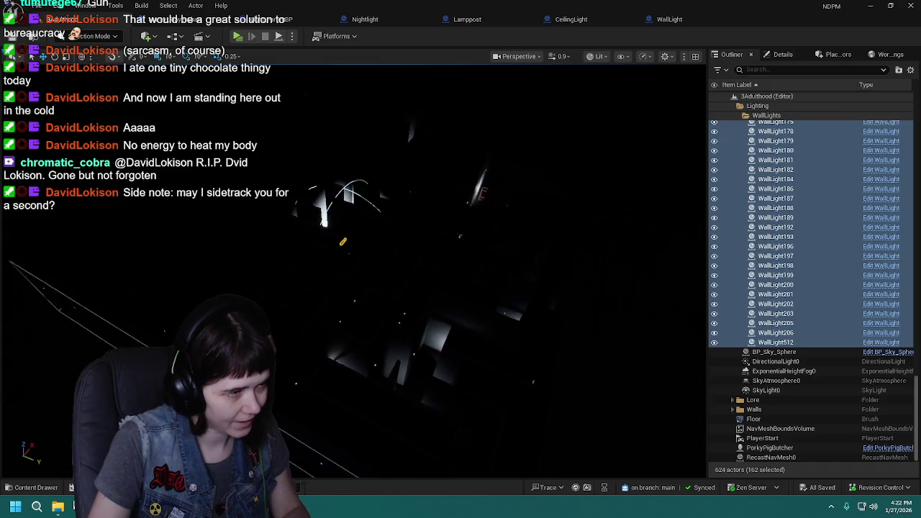
- Fly through the 3Adulthood level, then select the MainMenu level asset in the Content Drawer
{"action": "key", "text": "s"}
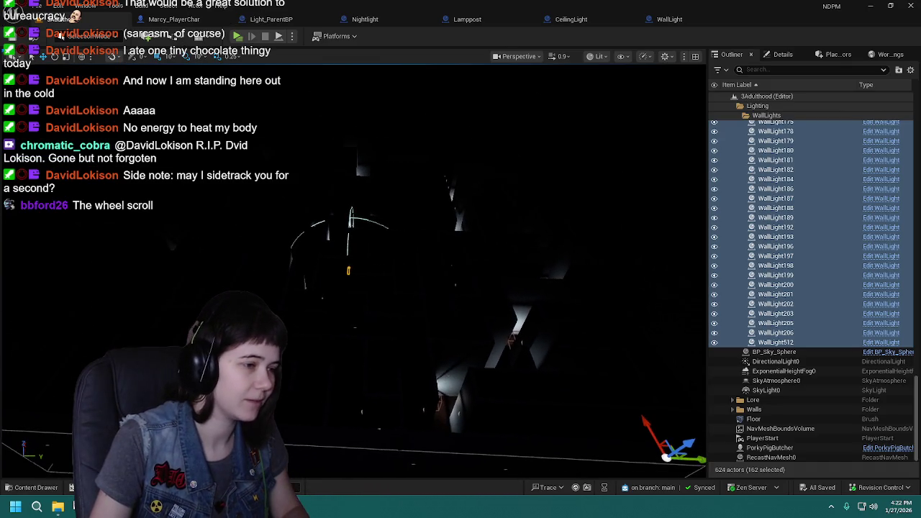
{"action": "key", "text": "w"}
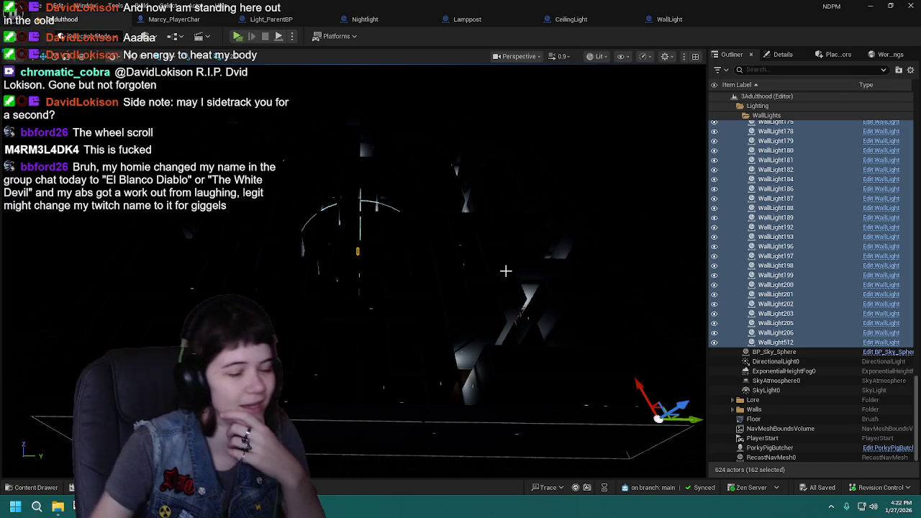
{"action": "left_click", "coordinate": [31, 488]}
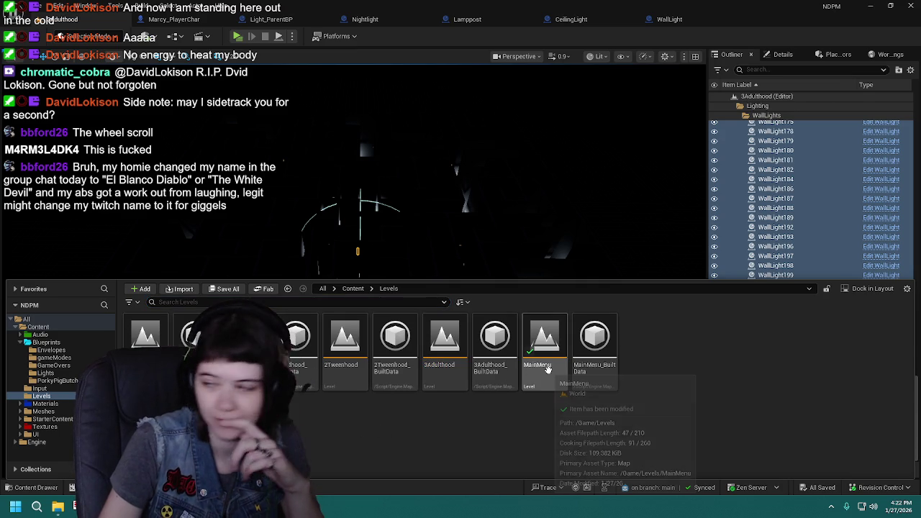
{"action": "left_click", "coordinate": [546, 367]}
- Open the MainMenu level from the Content Drawer and return to the viewport
{"action": "double_click", "coordinate": [547, 367]}
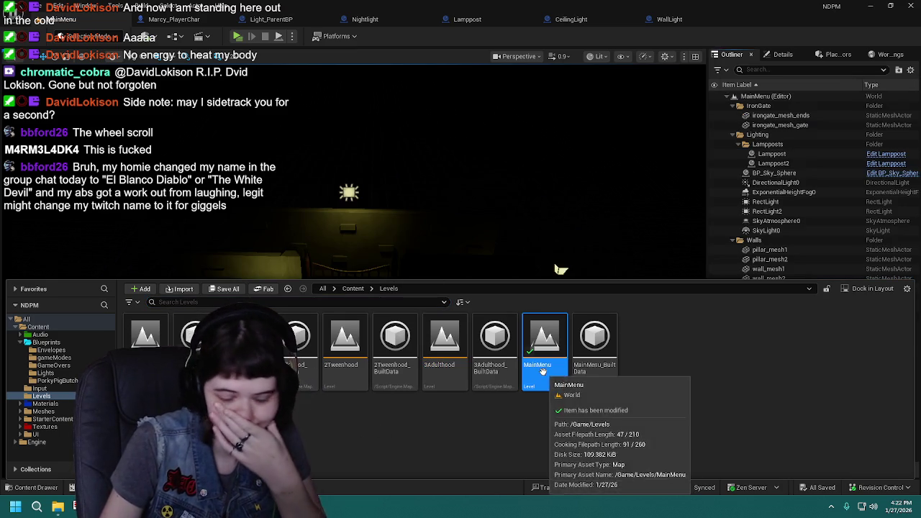
{"action": "mouse_move", "coordinate": [531, 387]}
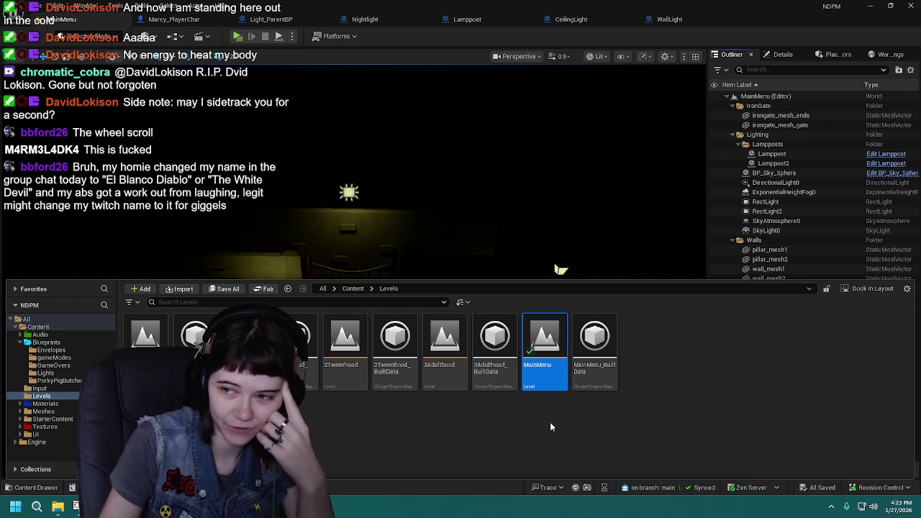
{"action": "key", "text": "Home"}
{"action": "double_click", "coordinate": [540, 360]}
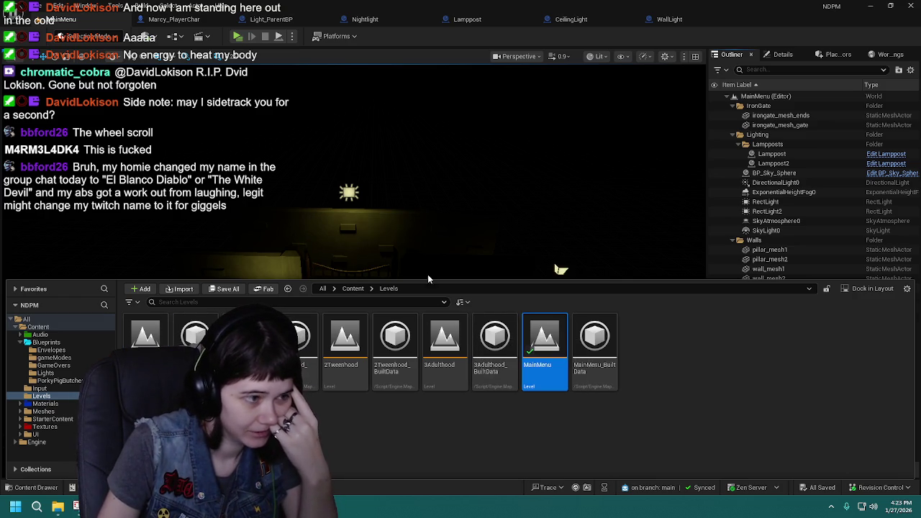
{"action": "left_click", "coordinate": [647, 195]}
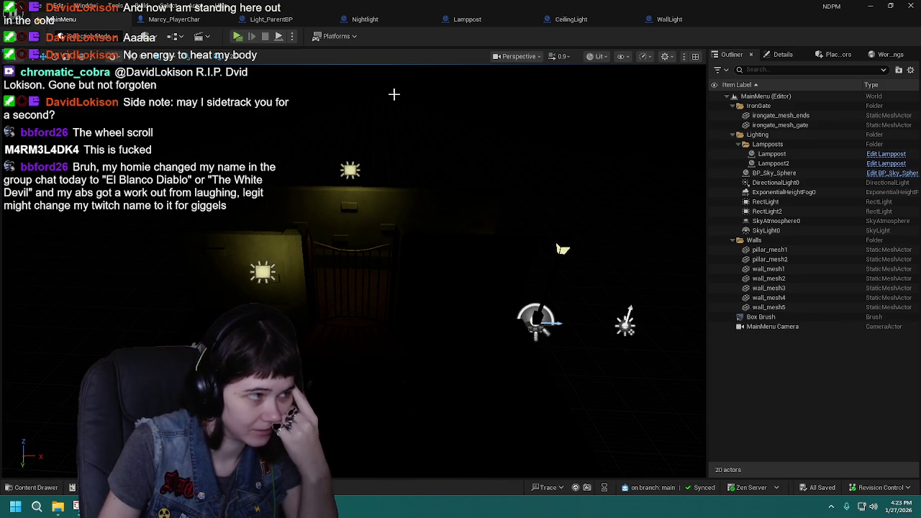
- Select Lamppost2 and then the first Lamppost to compare their light radii
{"action": "left_click", "coordinate": [776, 164]}
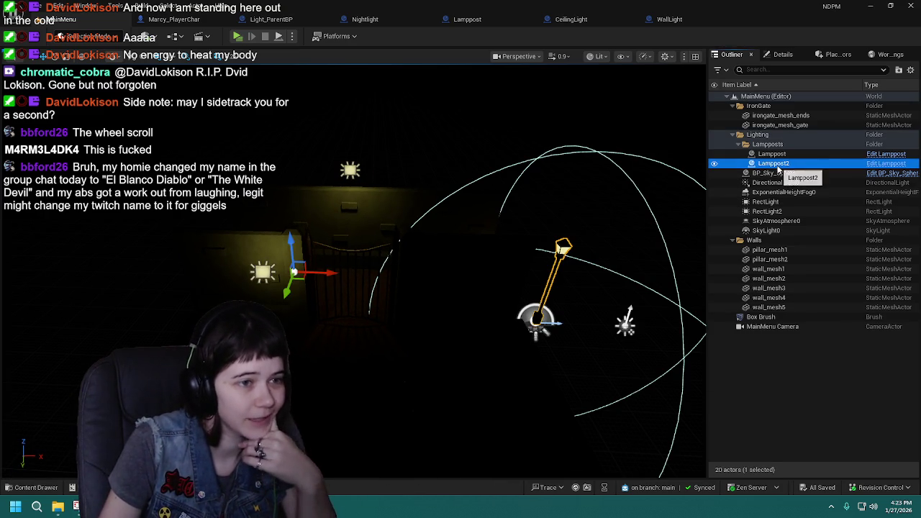
{"action": "left_click", "coordinate": [807, 397]}
{"action": "left_click", "coordinate": [764, 154]}
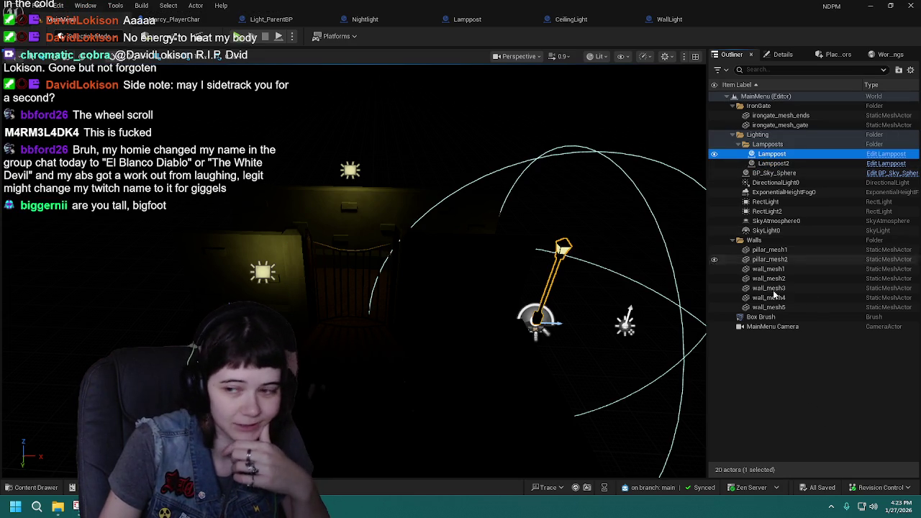
- Browse to the top-level Content folder and switch to the Light_ParentBP blueprint
{"action": "left_click", "coordinate": [29, 488]}
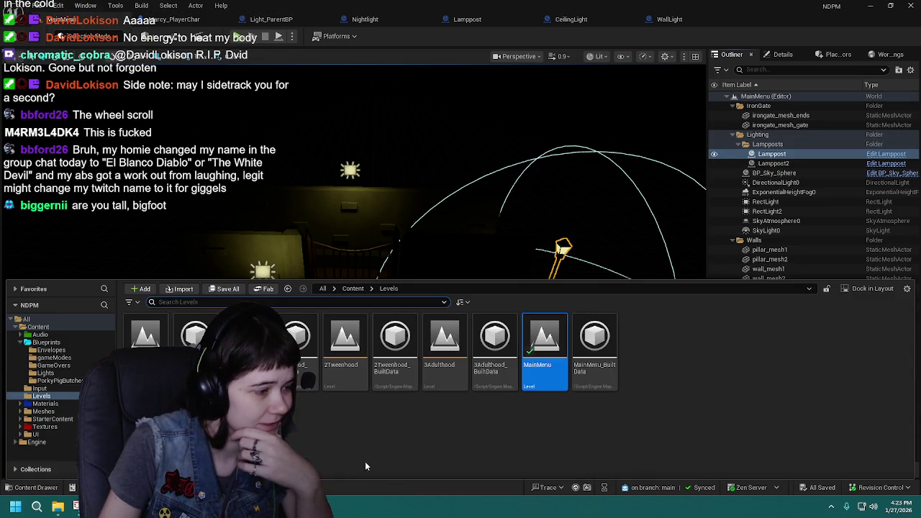
{"action": "left_click", "coordinate": [350, 288]}
{"action": "left_click", "coordinate": [292, 20]}
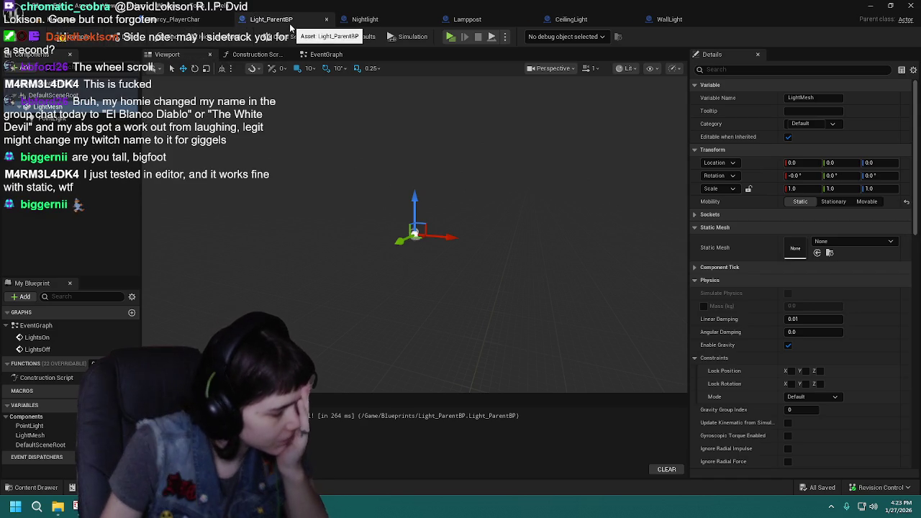
- Make LightMesh the root component of Light_ParentBP and save the blueprint
{"action": "left_click", "coordinate": [305, 55]}
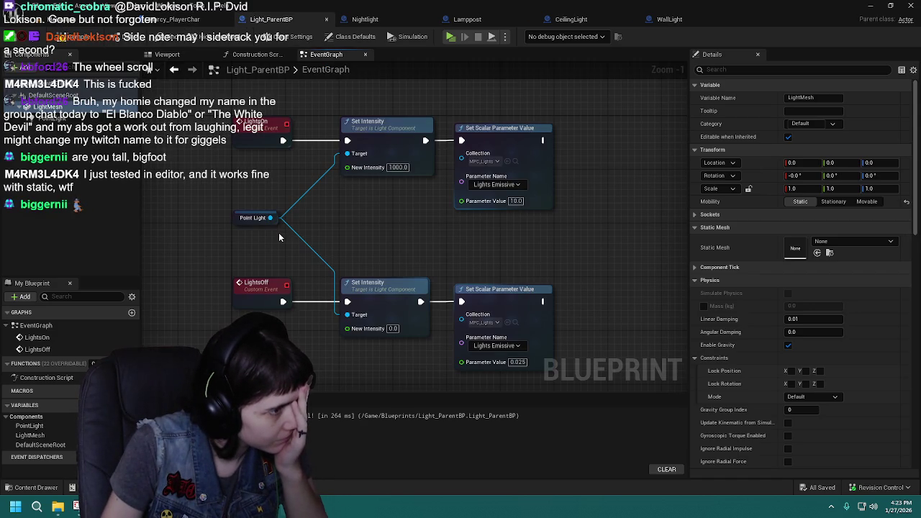
{"action": "left_click", "coordinate": [167, 55]}
{"action": "left_click_drag", "start_coordinate": [54, 107], "coordinate": [50, 95]}
{"action": "left_click", "coordinate": [67, 36]}
- Undo the LightMesh root change from the MainMenu tab, then save Light_ParentBP again
{"action": "left_click", "coordinate": [65, 20]}
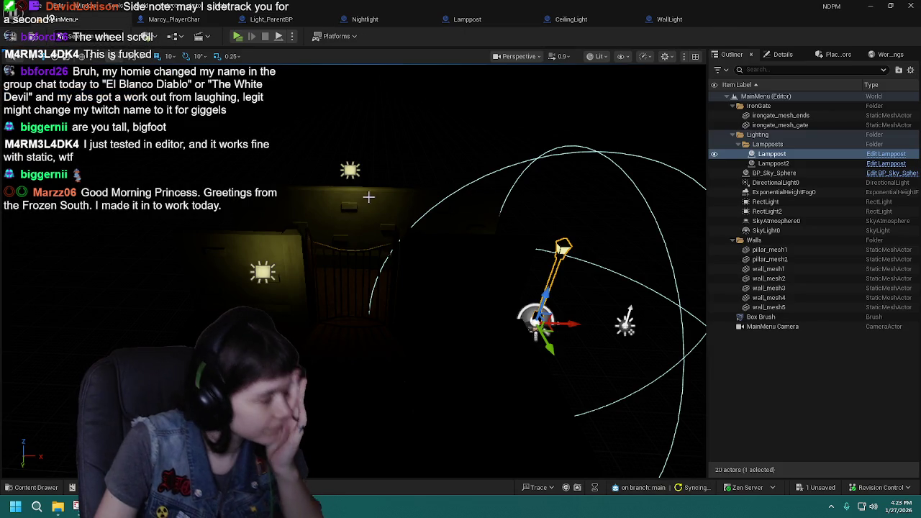
{"action": "key", "text": "ctrl+z"}
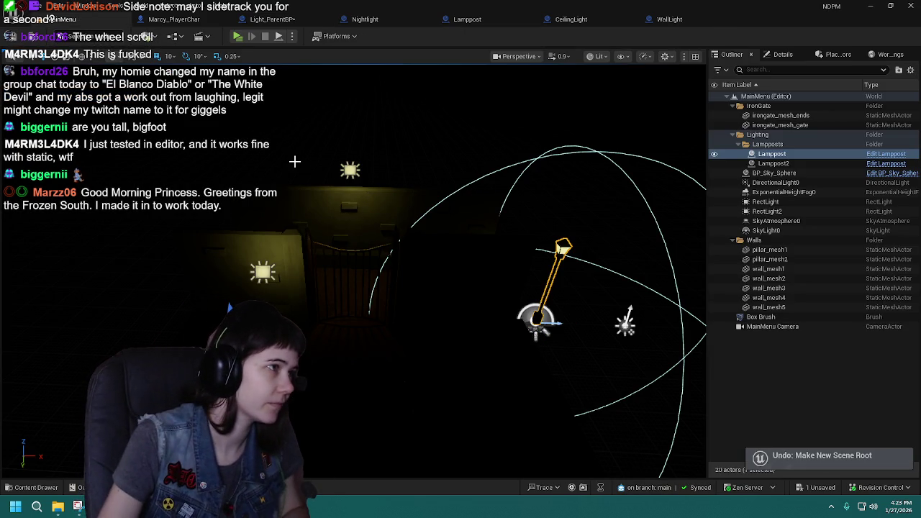
{"action": "left_click", "coordinate": [256, 13]}
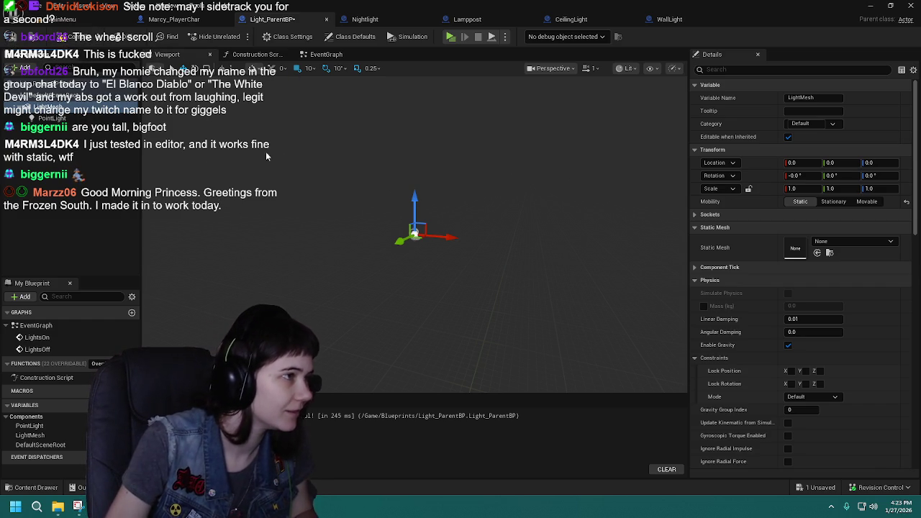
{"action": "left_click", "coordinate": [31, 487]}
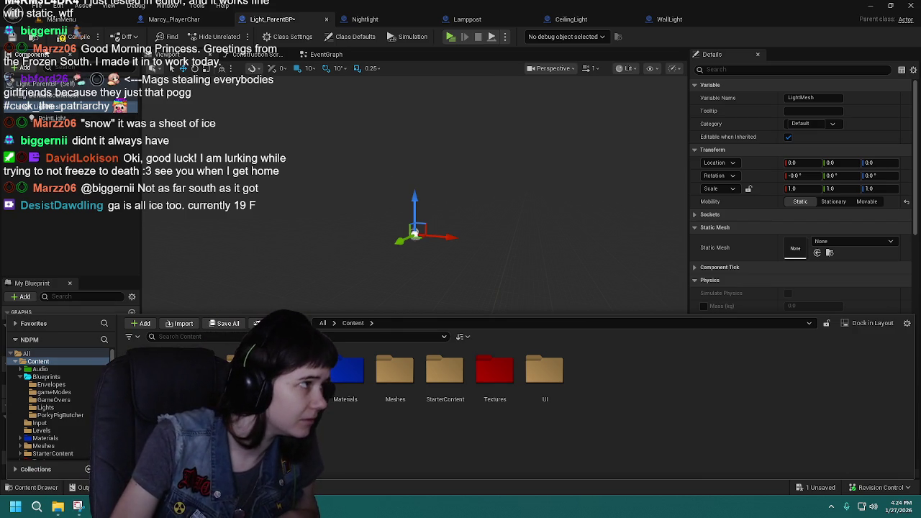
{"action": "left_click", "coordinate": [12, 36]}
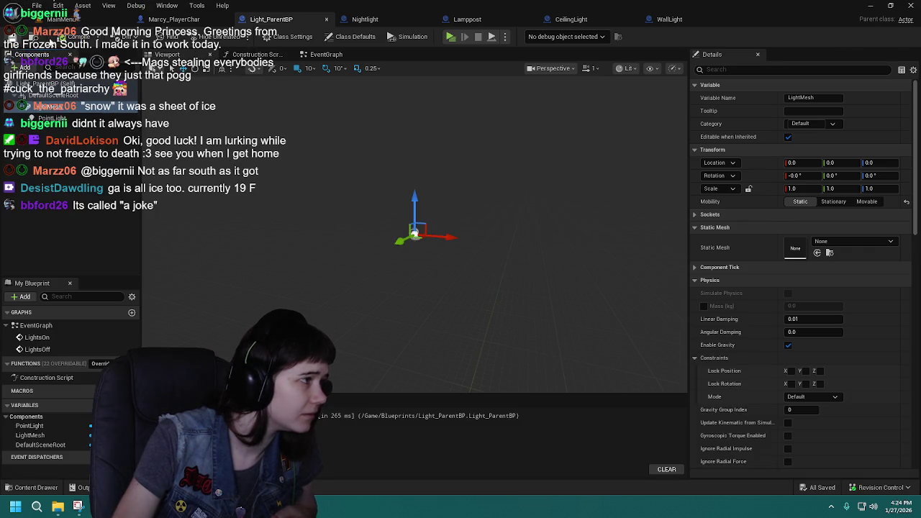
- Open the 0Tutorial level from the Content Drawer's Levels folder
{"action": "left_click", "coordinate": [57, 20]}
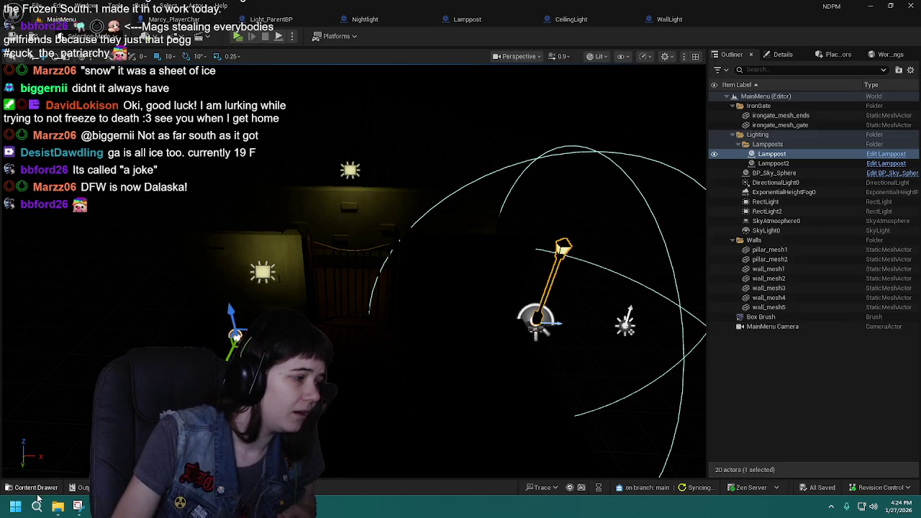
{"action": "left_click", "coordinate": [31, 487]}
{"action": "double_click", "coordinate": [295, 334]}
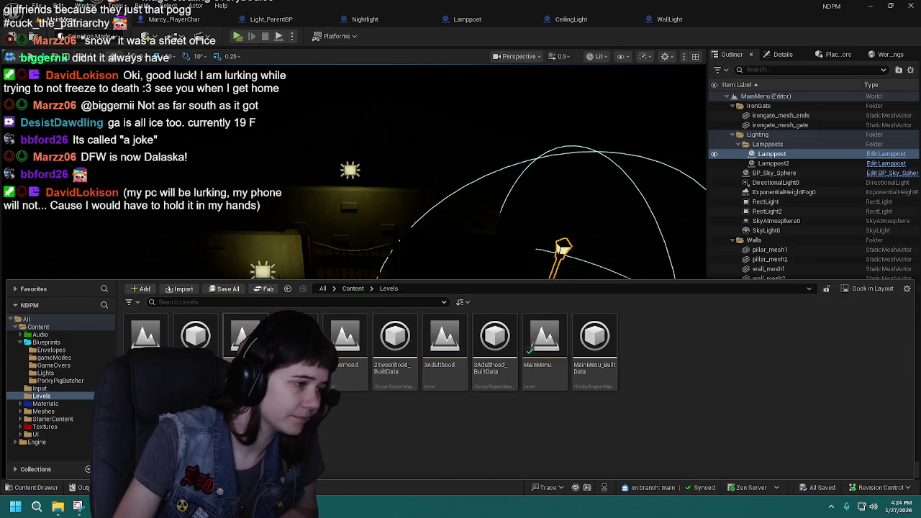
{"action": "double_click", "coordinate": [145, 335]}
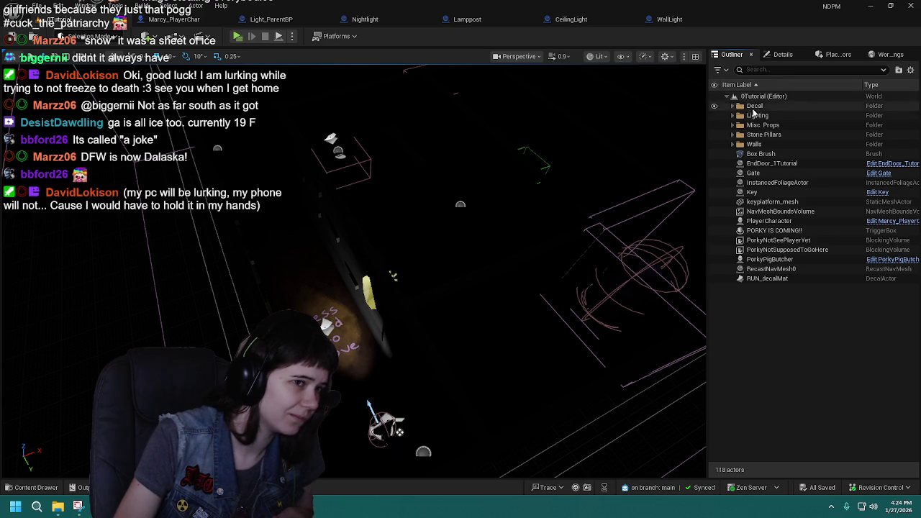
- Expand Lighting > Lampposts and view the first Lamppost's Details
{"action": "left_click", "coordinate": [732, 115]}
{"action": "left_click", "coordinate": [738, 124]}
{"action": "left_click", "coordinate": [781, 135]}
{"action": "left_click", "coordinate": [768, 55]}
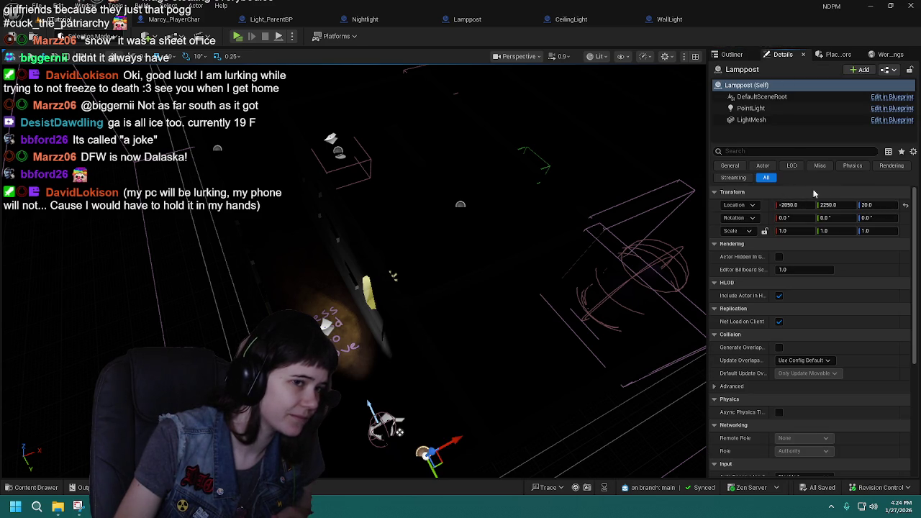
{"action": "left_click_drag", "start_coordinate": [494, 226], "coordinate": [527, 236]}
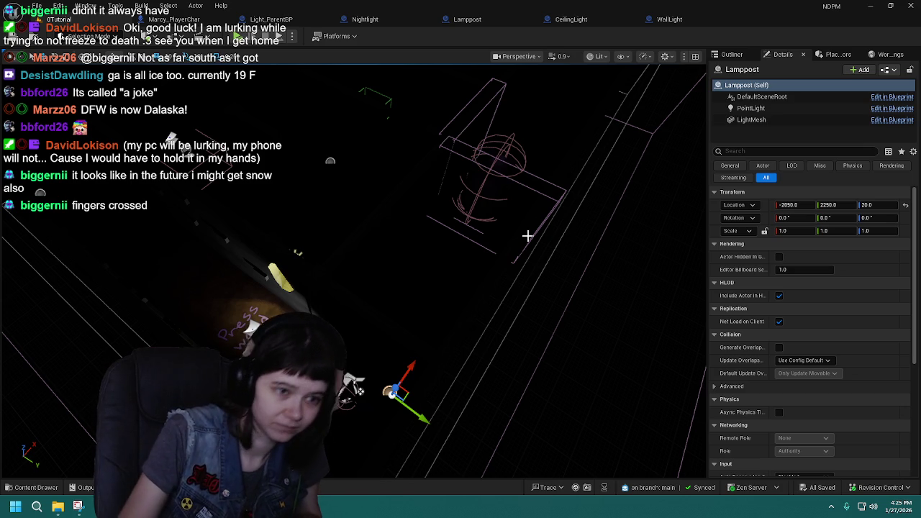
- Select Lamppost2, view its Details and frame it in the viewport
{"action": "left_click", "coordinate": [732, 55]}
{"action": "left_click", "coordinate": [774, 144]}
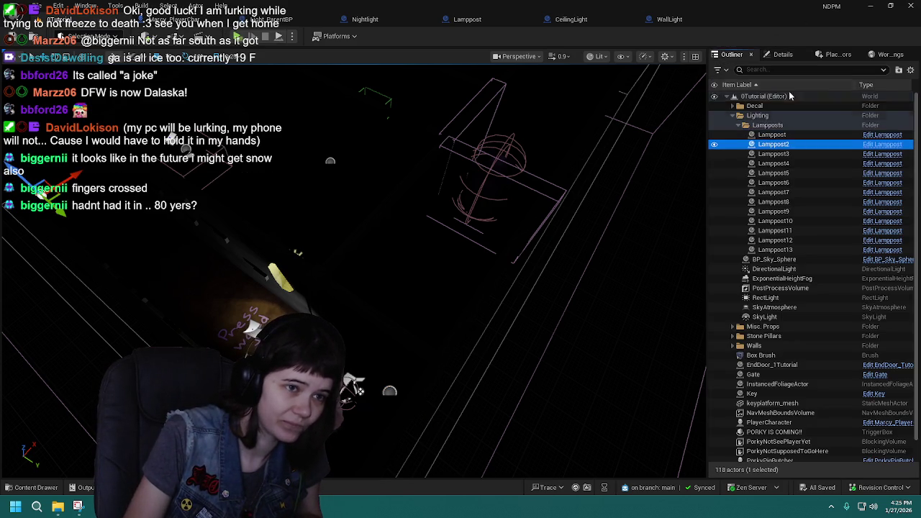
{"action": "left_click", "coordinate": [783, 54]}
{"action": "key", "text": "f"}
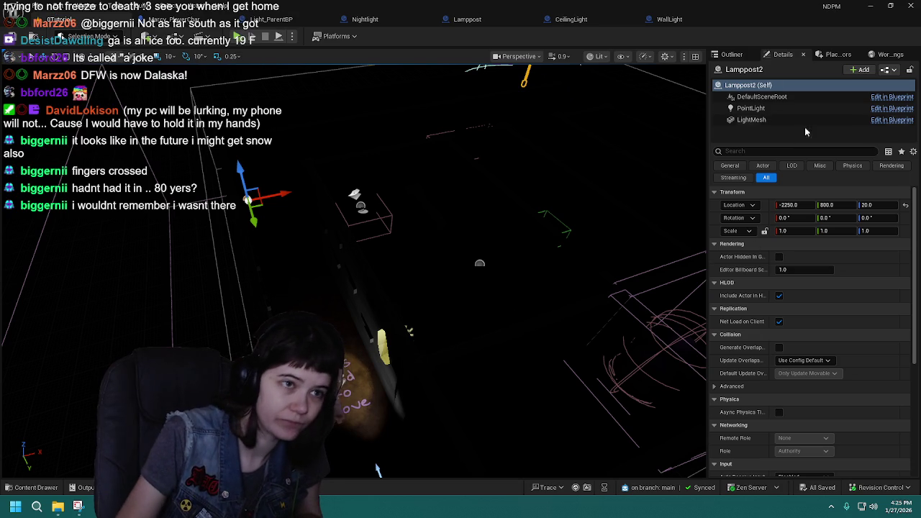
- Check Lamppost3's Details, then return to the Outliner actor list
{"action": "left_click", "coordinate": [732, 55]}
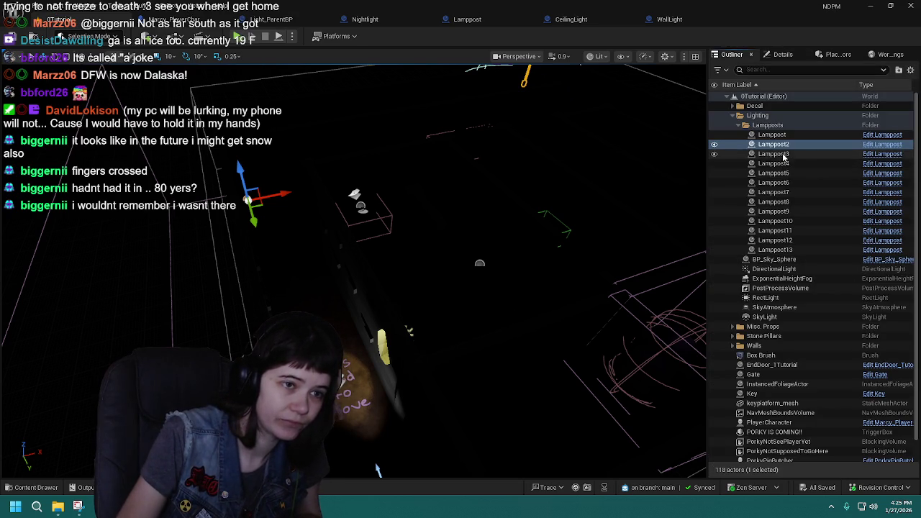
{"action": "left_click", "coordinate": [773, 153]}
{"action": "left_click", "coordinate": [783, 54]}
{"action": "scroll", "coordinate": [398, 298], "scroll_direction": "down", "scroll_amount": 3}
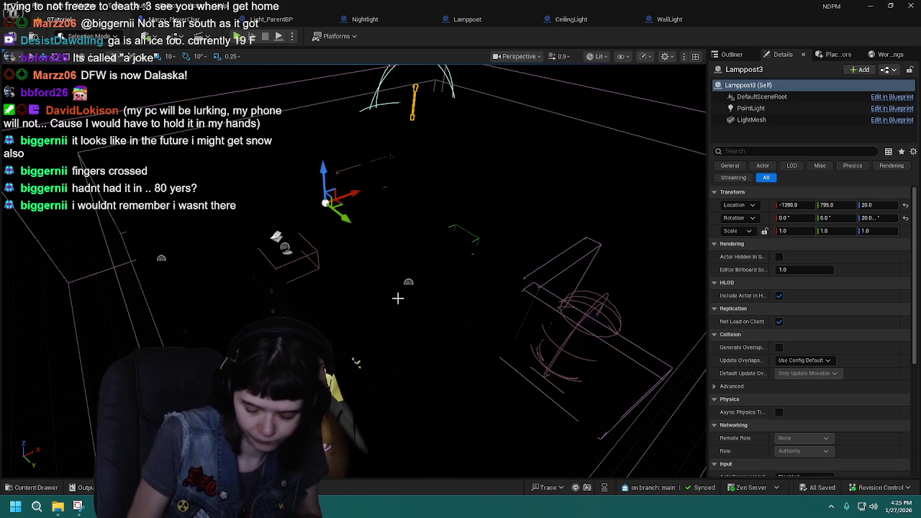
{"action": "left_click", "coordinate": [731, 55]}
- Read the Transforms of Lamppost4, Lamppost5 and Lamppost6, which sits at -1350, 1930, 20
{"action": "left_click", "coordinate": [773, 164]}
{"action": "left_click", "coordinate": [785, 57]}
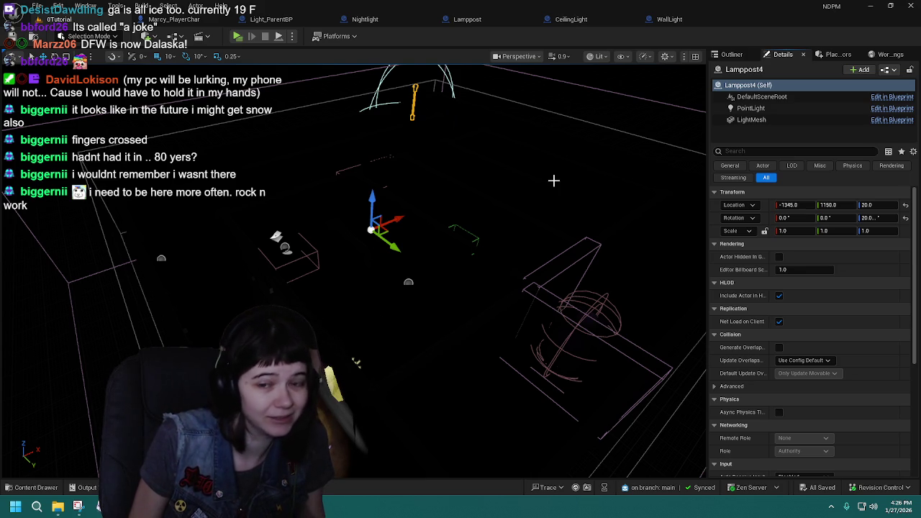
{"action": "left_click", "coordinate": [733, 55]}
{"action": "left_click", "coordinate": [779, 56]}
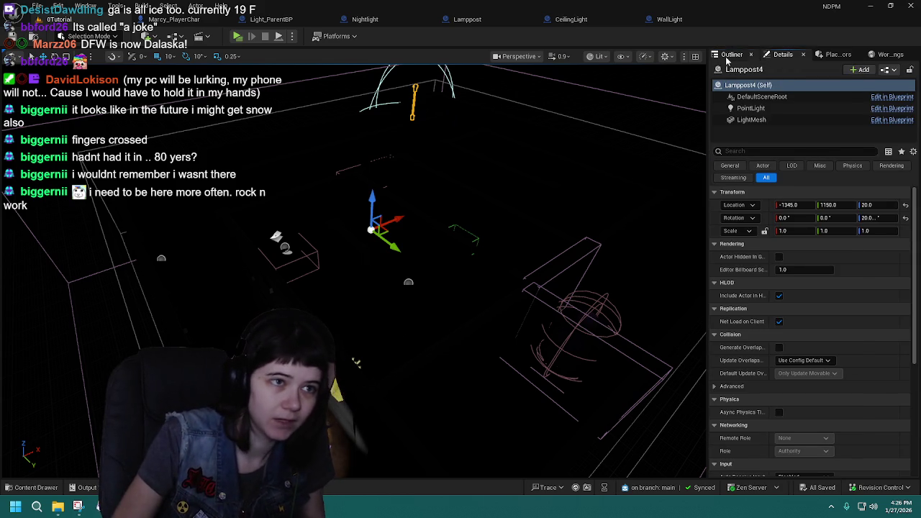
{"action": "left_click", "coordinate": [732, 54]}
{"action": "left_click", "coordinate": [804, 175]}
{"action": "left_click", "coordinate": [778, 54]}
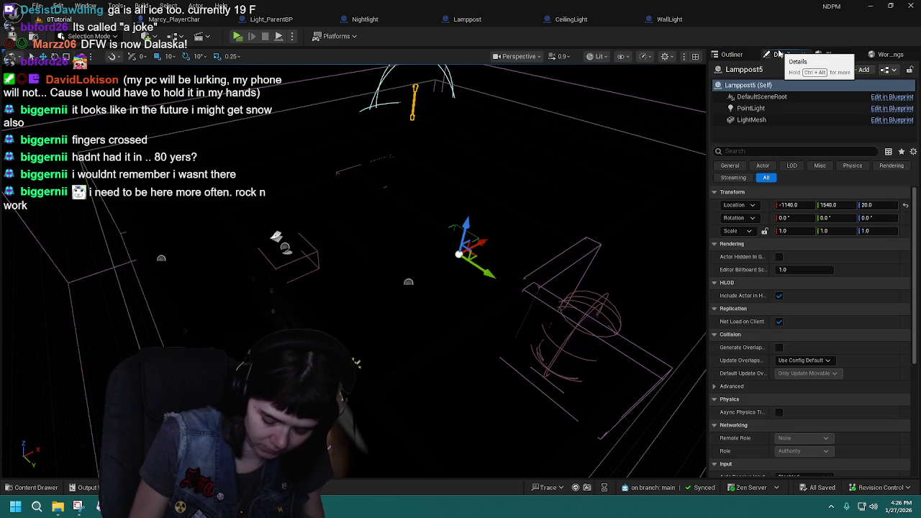
{"action": "left_click", "coordinate": [732, 55]}
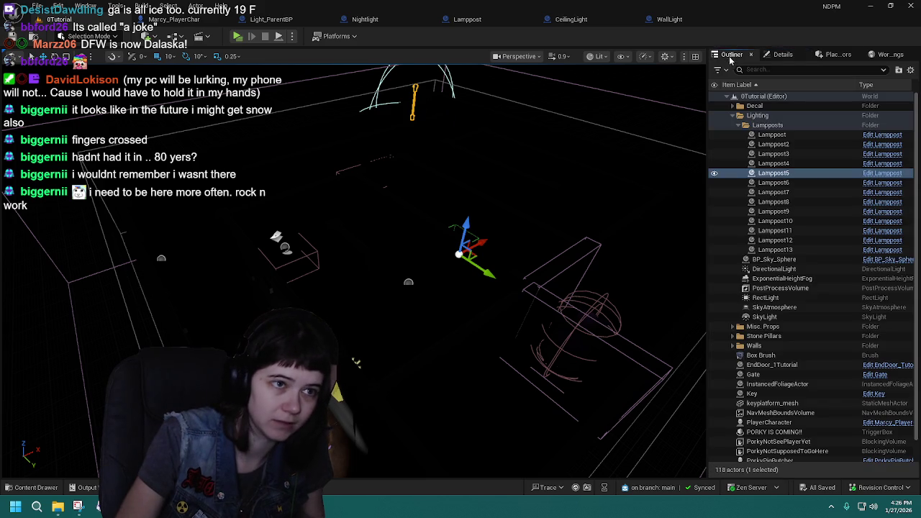
{"action": "left_click", "coordinate": [773, 182]}
{"action": "left_click", "coordinate": [783, 54]}
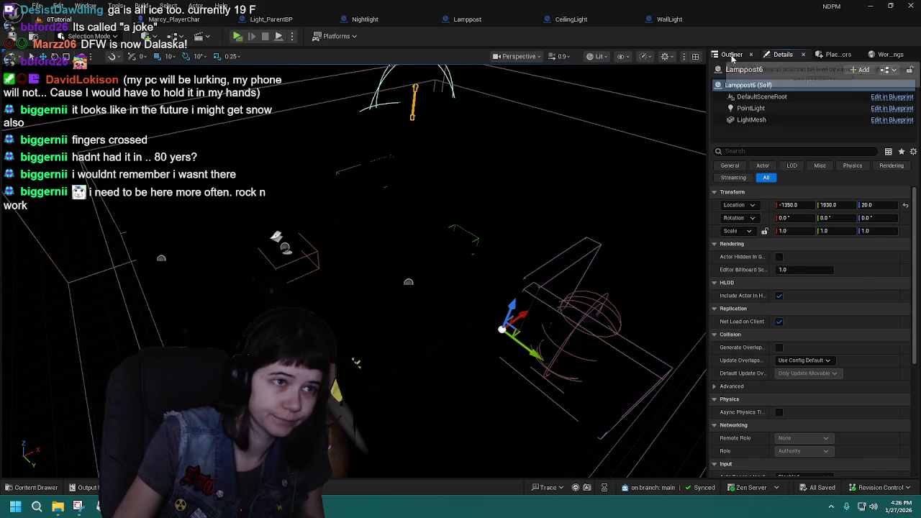
- Check Lamppost7's and Lamppost8's locations, framing Lamppost8 in the viewport
{"action": "left_click", "coordinate": [731, 55]}
{"action": "left_click", "coordinate": [792, 192]}
{"action": "left_click", "coordinate": [785, 54]}
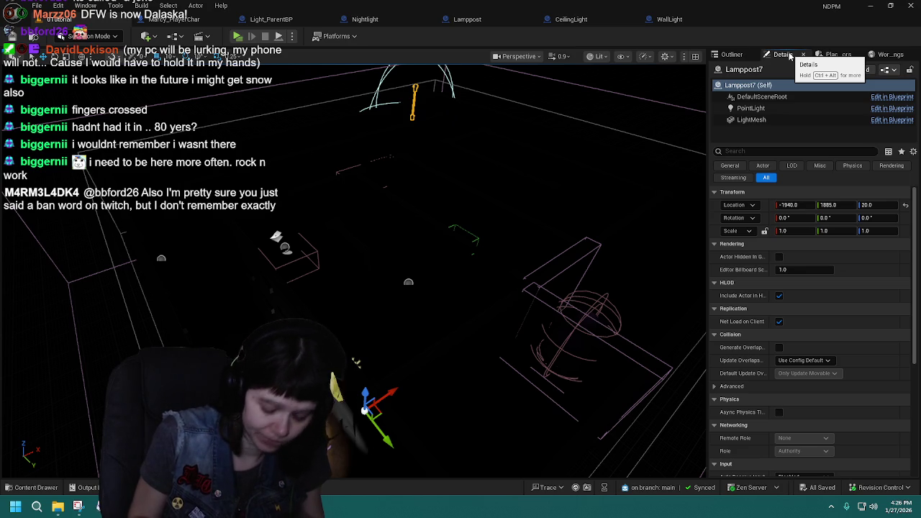
{"action": "left_click", "coordinate": [721, 56]}
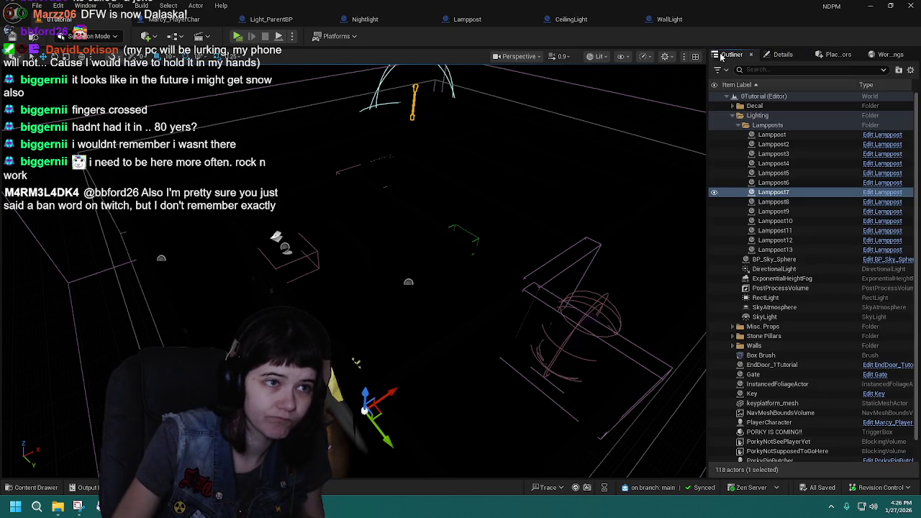
{"action": "left_click", "coordinate": [764, 202]}
{"action": "left_click", "coordinate": [786, 55]}
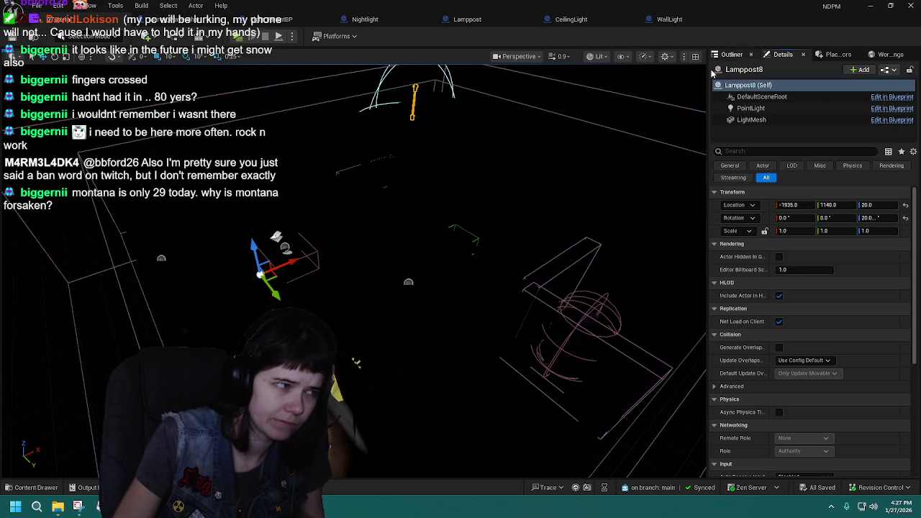
{"action": "key", "text": "Left"}
{"action": "key", "text": "f"}
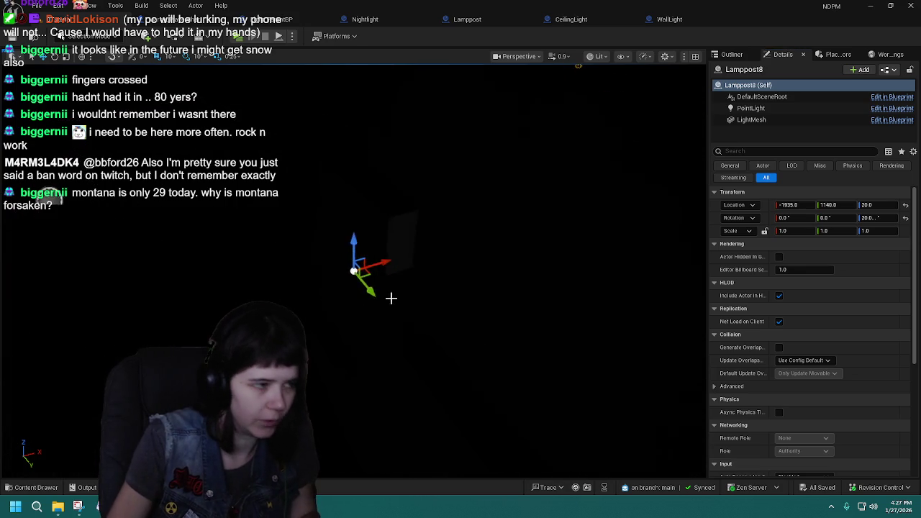
{"action": "key", "text": "Down"}
{"action": "key", "text": "Down"}
{"action": "key", "text": "Down"}
{"action": "key", "text": "Up"}
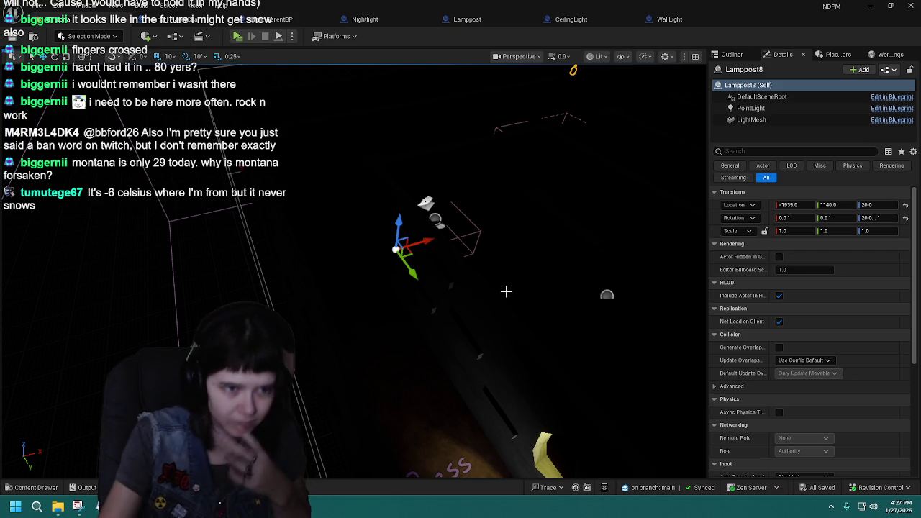
- Review Lamppost9's location, then select Lamppost10, located at -463, 1449, 20
{"action": "left_click", "coordinate": [732, 54]}
{"action": "left_click", "coordinate": [773, 210]}
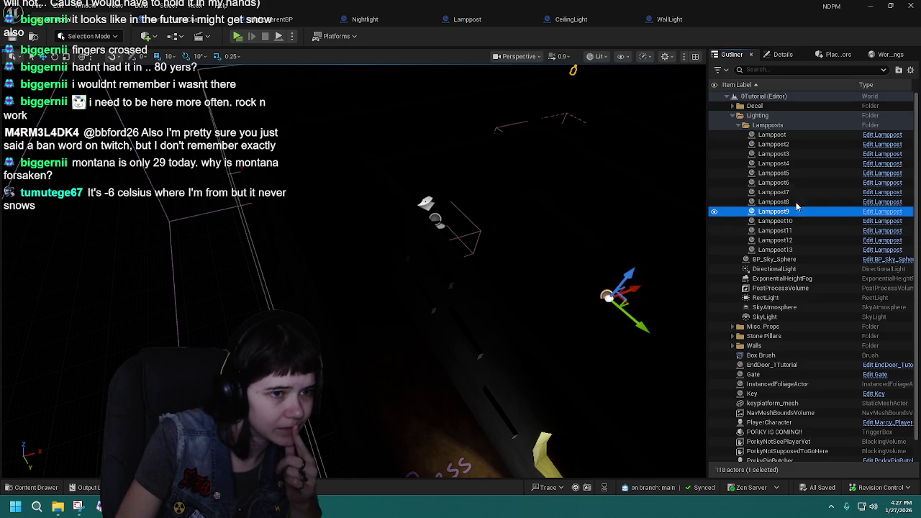
{"action": "left_click", "coordinate": [780, 54]}
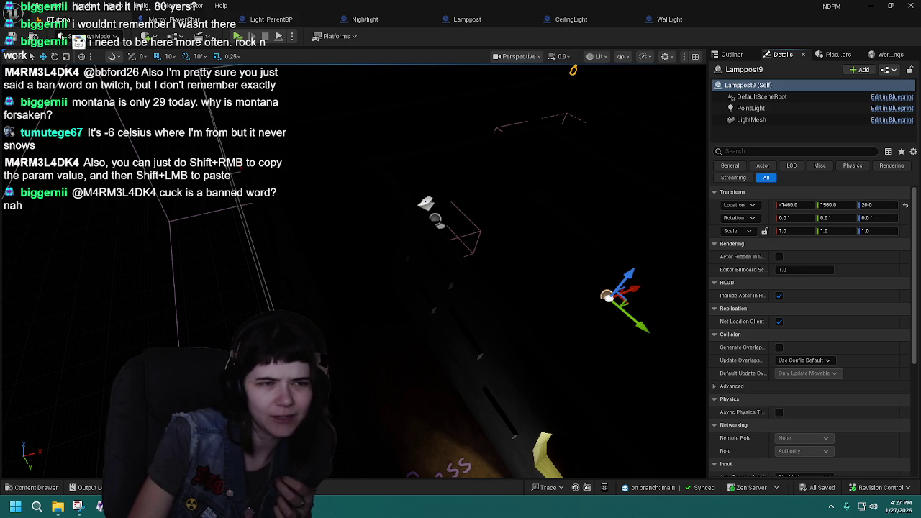
{"action": "left_click", "coordinate": [732, 54]}
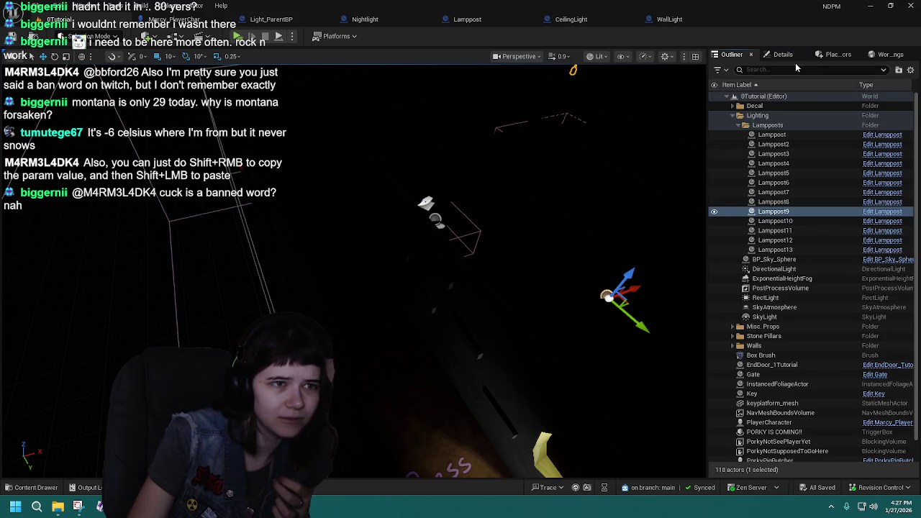
{"action": "left_click", "coordinate": [784, 55]}
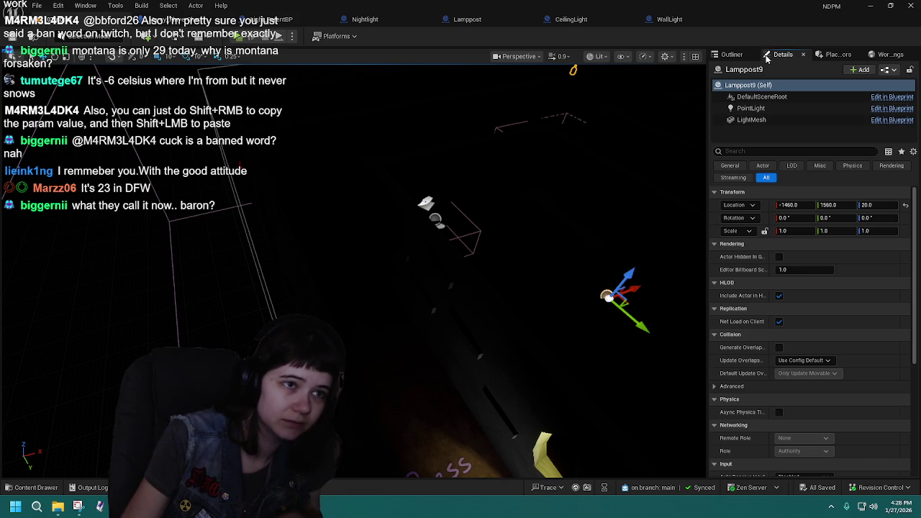
{"action": "left_click", "coordinate": [731, 55]}
{"action": "left_click", "coordinate": [781, 56]}
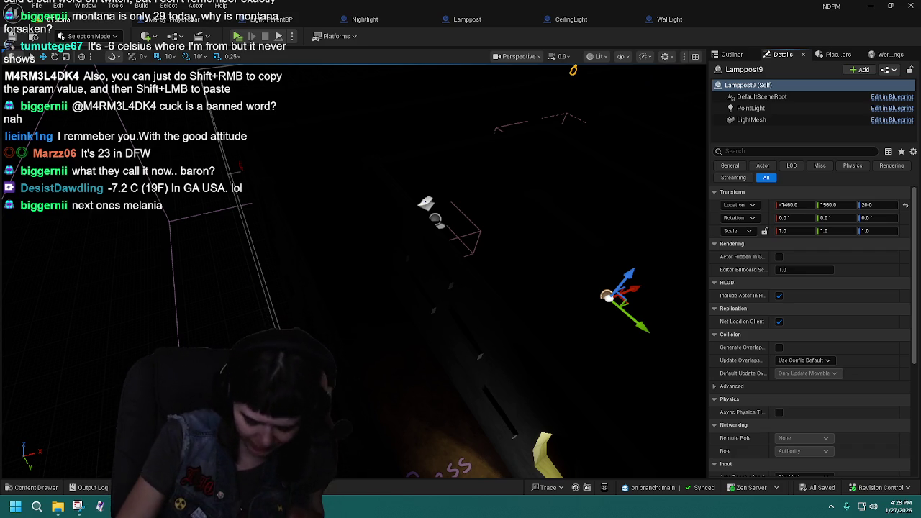
{"action": "left_click", "coordinate": [731, 54]}
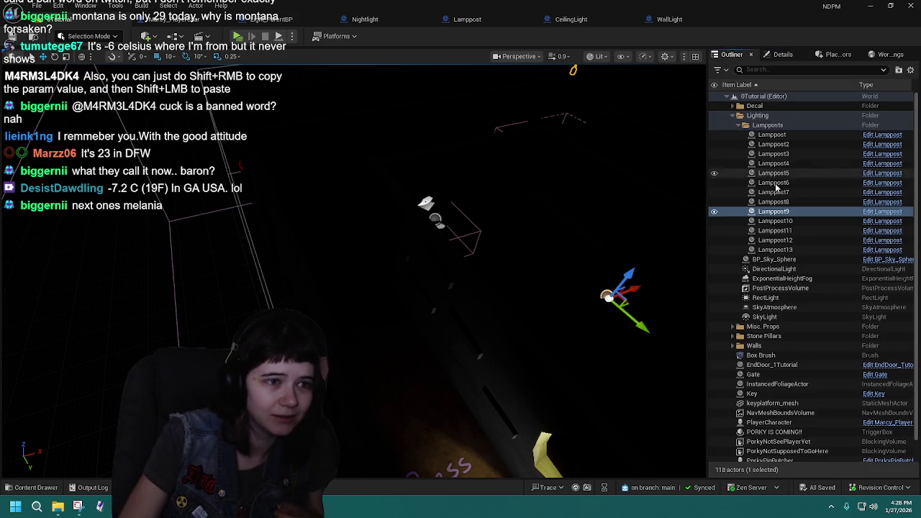
{"action": "left_click", "coordinate": [784, 220]}
{"action": "left_click", "coordinate": [782, 54]}
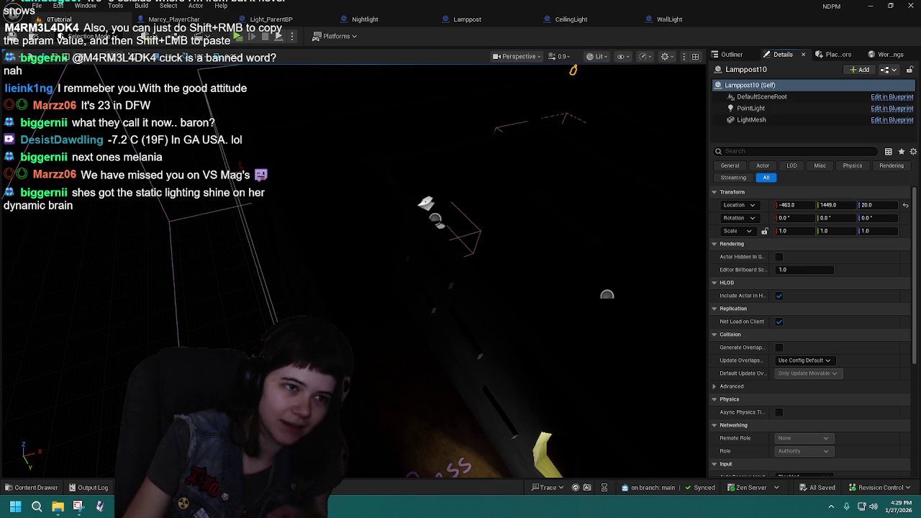
- Compare Lamppost10's and Lamppost9's locations in the Details panel
{"action": "left_click", "coordinate": [734, 57]}
{"action": "left_click", "coordinate": [784, 56]}
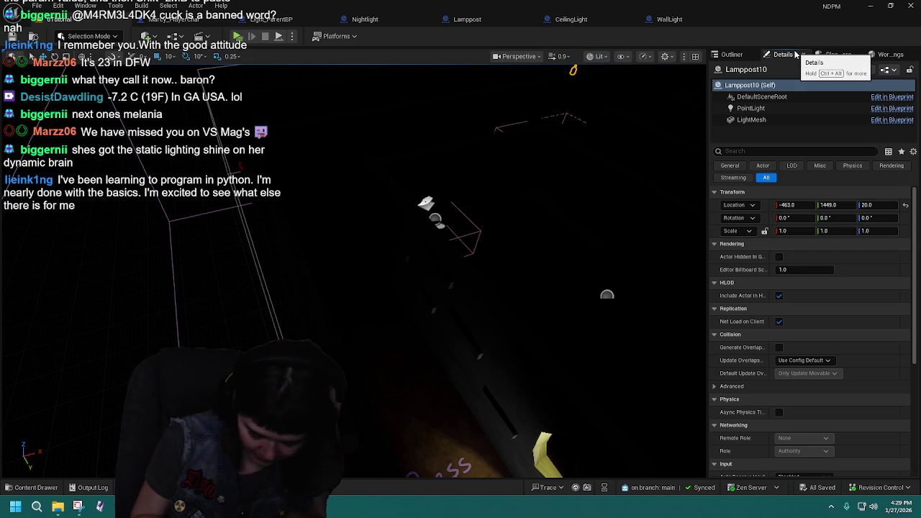
{"action": "left_click", "coordinate": [732, 54]}
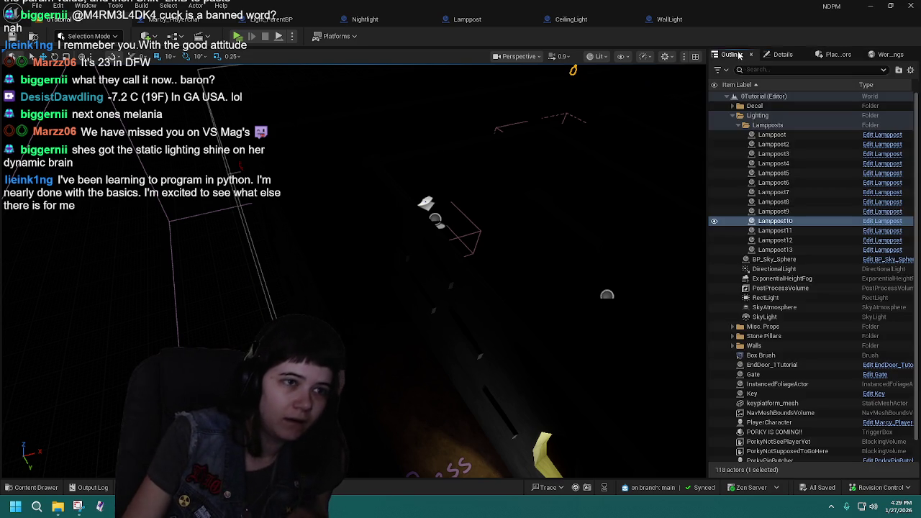
{"action": "left_click", "coordinate": [774, 211]}
{"action": "left_click", "coordinate": [783, 55]}
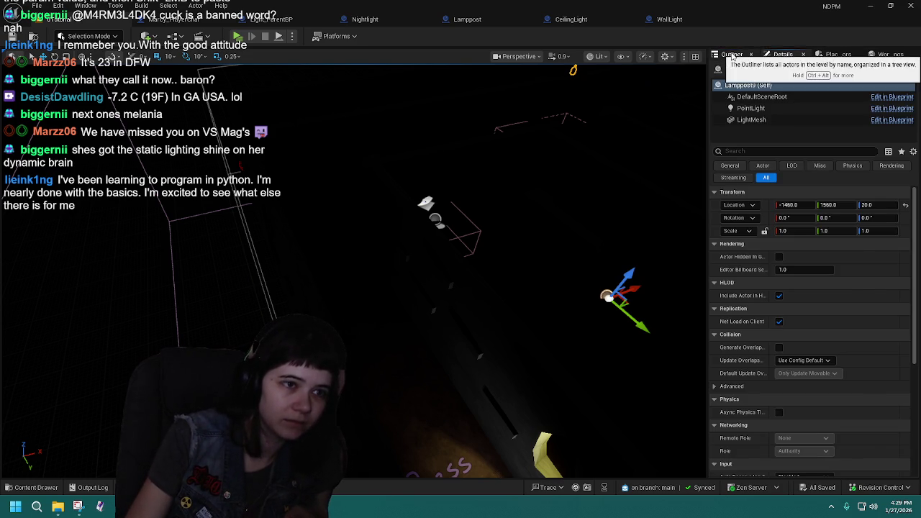
{"action": "left_click", "coordinate": [732, 55]}
{"action": "left_click", "coordinate": [774, 221]}
{"action": "left_click", "coordinate": [783, 55]}
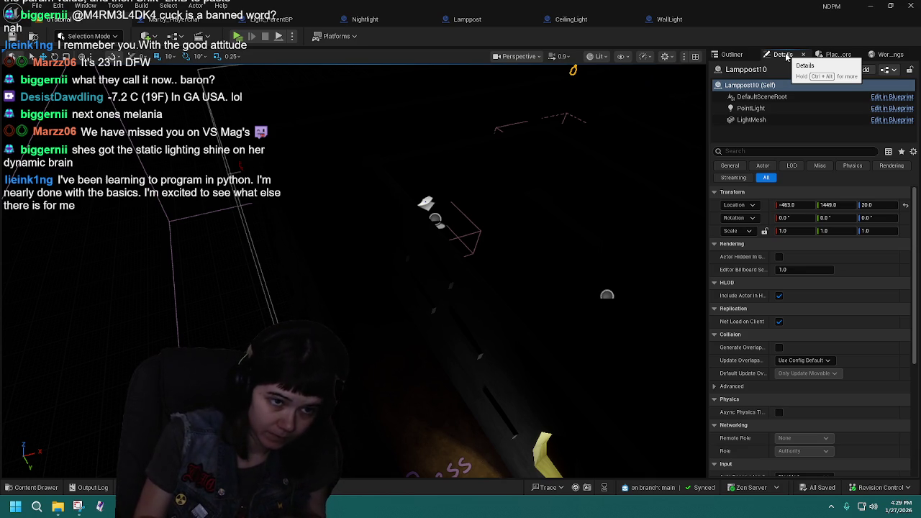
- Review Lamppost11, Lamppost12 and Lamppost13 (at -1345, 2025, 20), then select the first Lamppost
{"action": "left_click", "coordinate": [730, 55]}
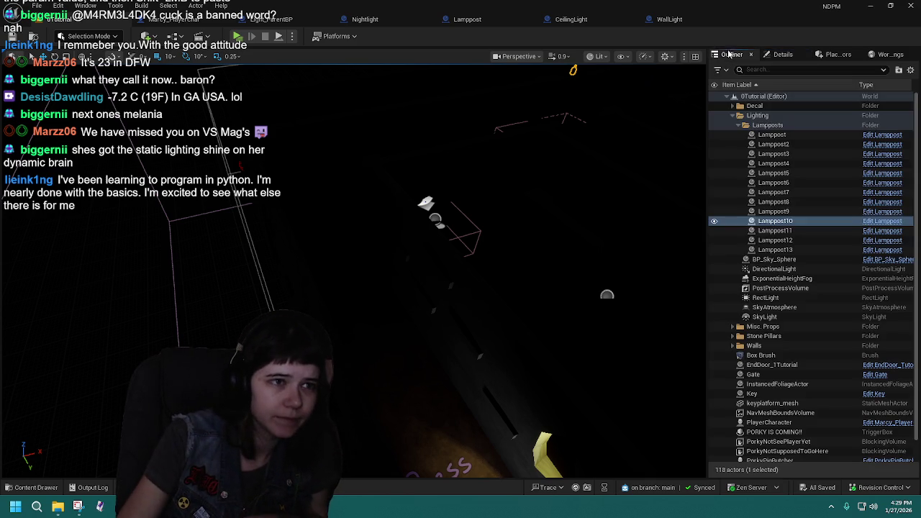
{"action": "left_click", "coordinate": [813, 231]}
{"action": "left_click", "coordinate": [783, 56]}
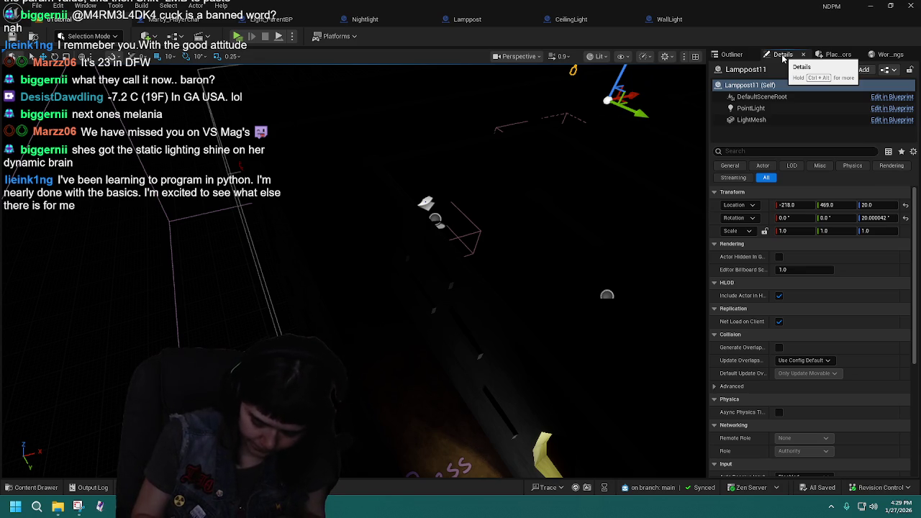
{"action": "left_click", "coordinate": [732, 55]}
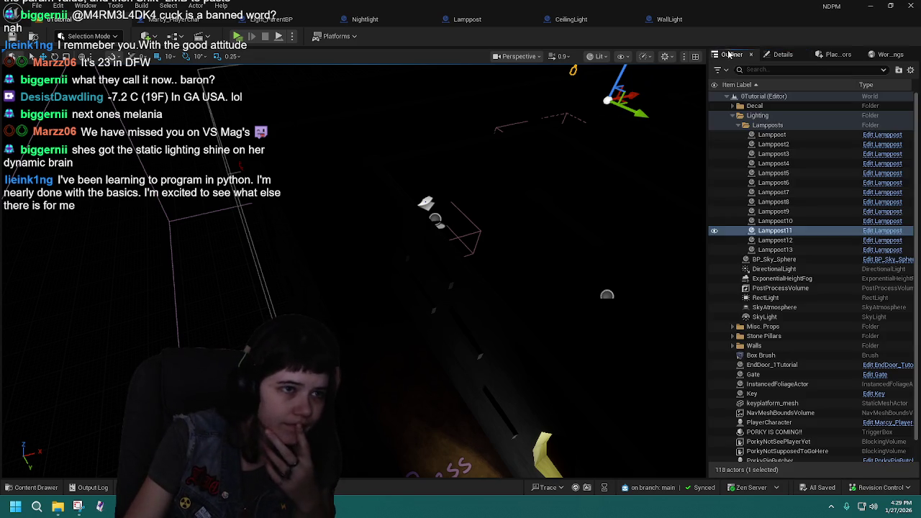
{"action": "left_click", "coordinate": [799, 240]}
{"action": "left_click", "coordinate": [784, 55]}
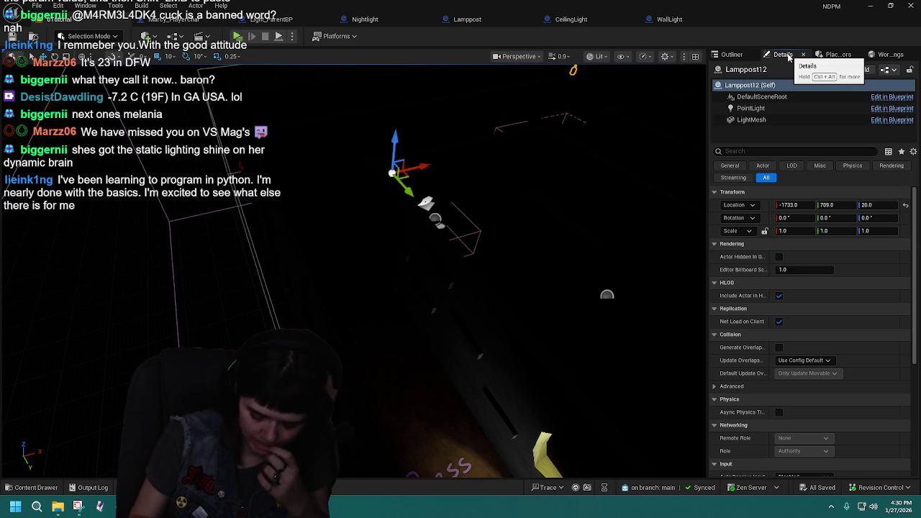
{"action": "left_click", "coordinate": [732, 54]}
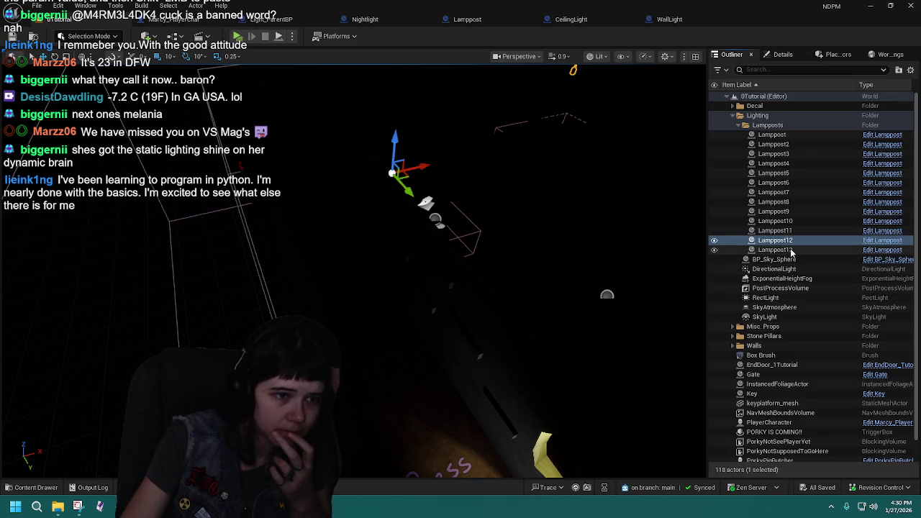
{"action": "left_click", "coordinate": [776, 250]}
{"action": "left_click", "coordinate": [778, 55]}
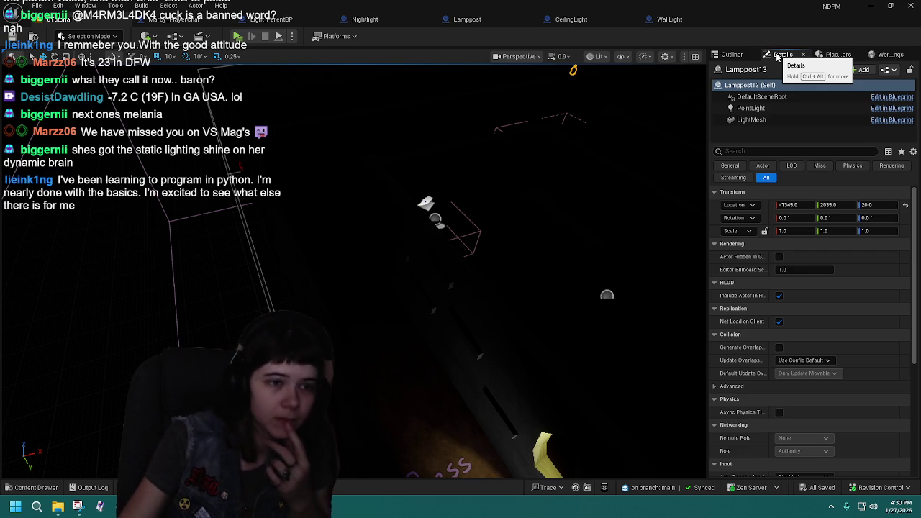
{"action": "left_click", "coordinate": [733, 56]}
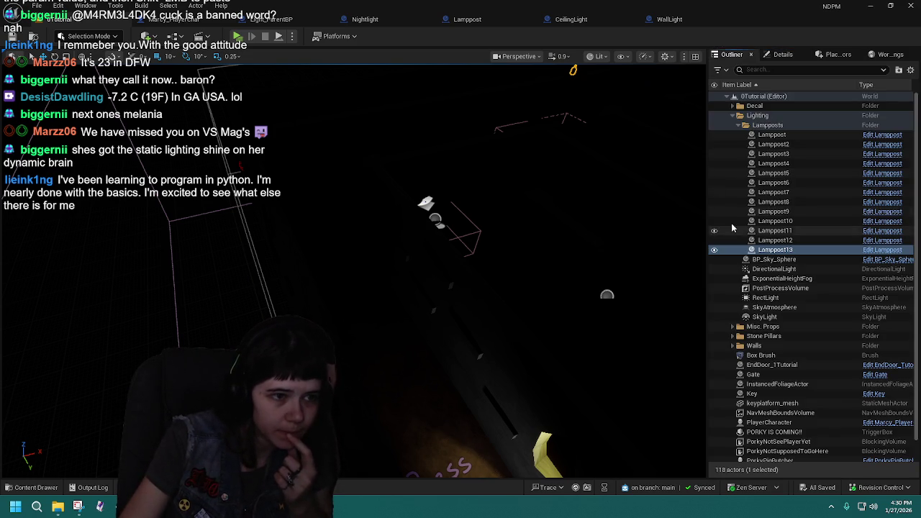
{"action": "left_click", "coordinate": [784, 135]}
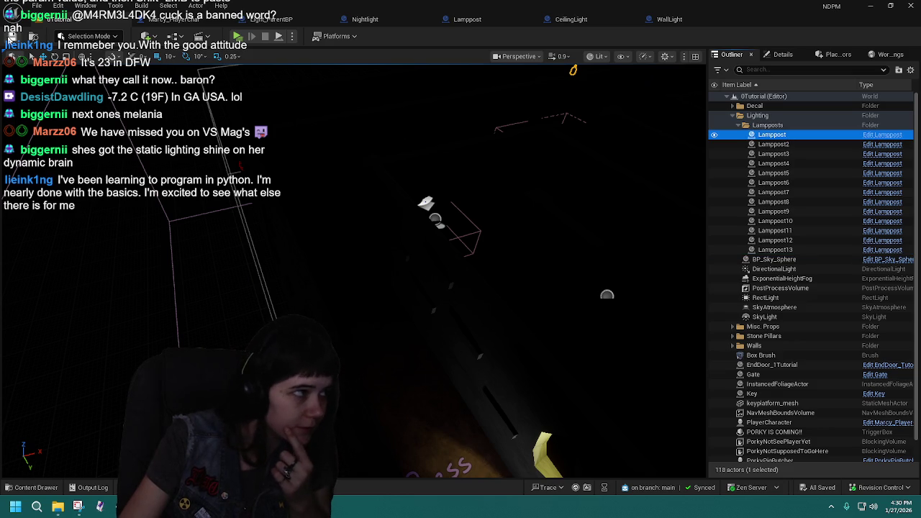
- Load 1Childhood from Content > Levels and show its Endgoal, Lighting, Props and Walls folders
{"action": "left_click", "coordinate": [32, 487]}
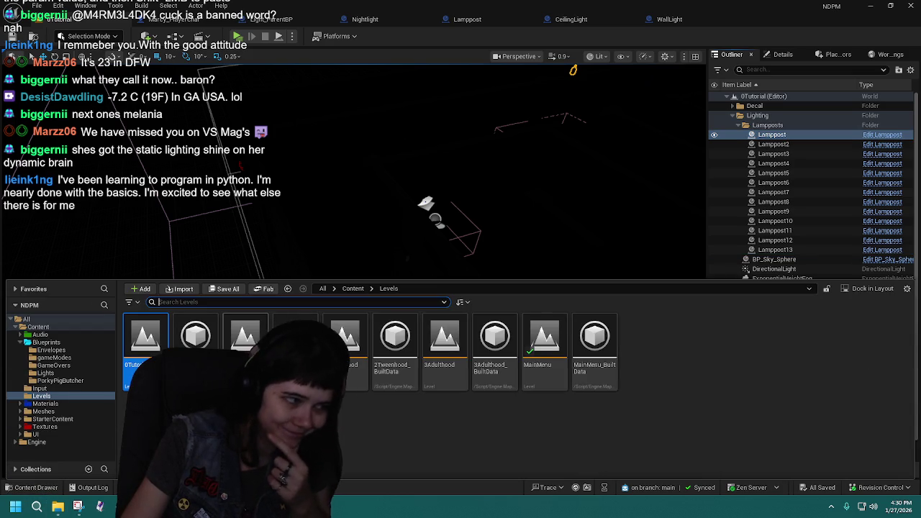
{"action": "left_click", "coordinate": [245, 338]}
{"action": "double_click", "coordinate": [244, 338]}
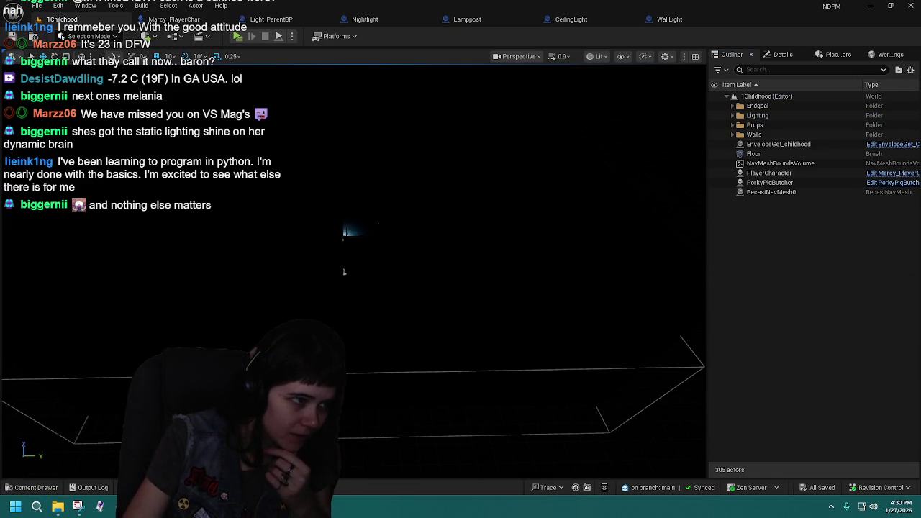
{"action": "left_click", "coordinate": [781, 55]}
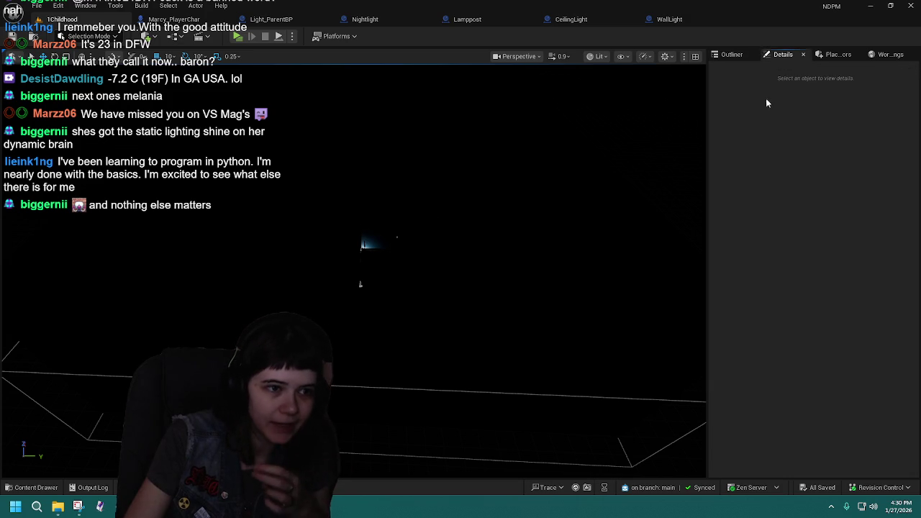
{"action": "left_click", "coordinate": [723, 54]}
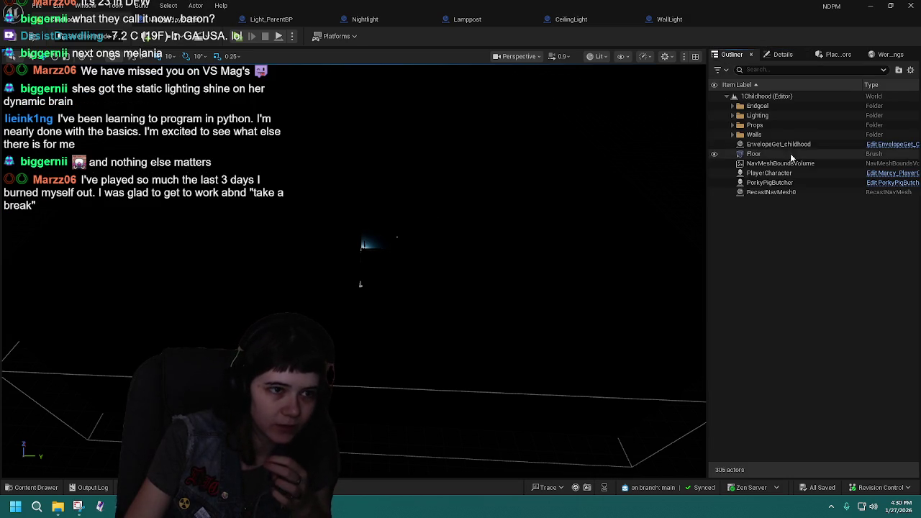
- Expand Lighting > Nightlights, select the first Nightlight and orbit the view around it
{"action": "left_click", "coordinate": [730, 115]}
{"action": "double_click", "coordinate": [766, 124]}
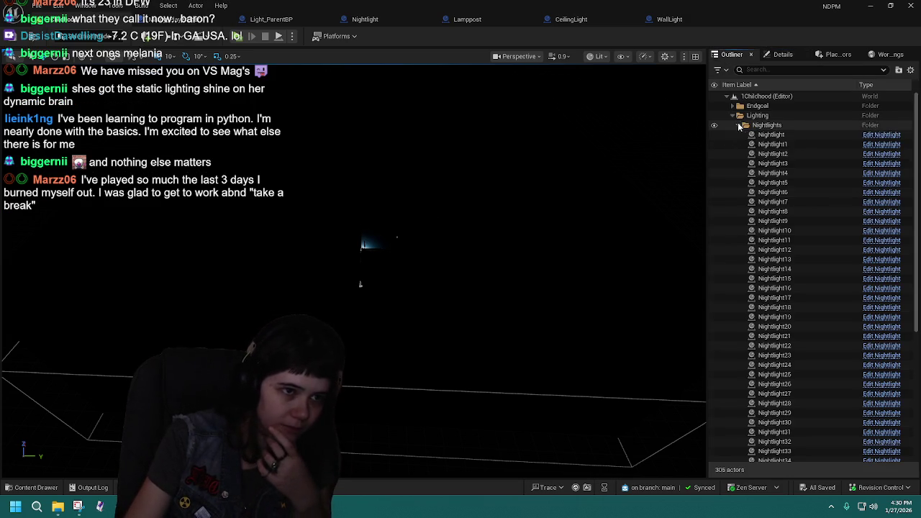
{"action": "left_click", "coordinate": [768, 136]}
{"action": "double_click", "coordinate": [768, 135]}
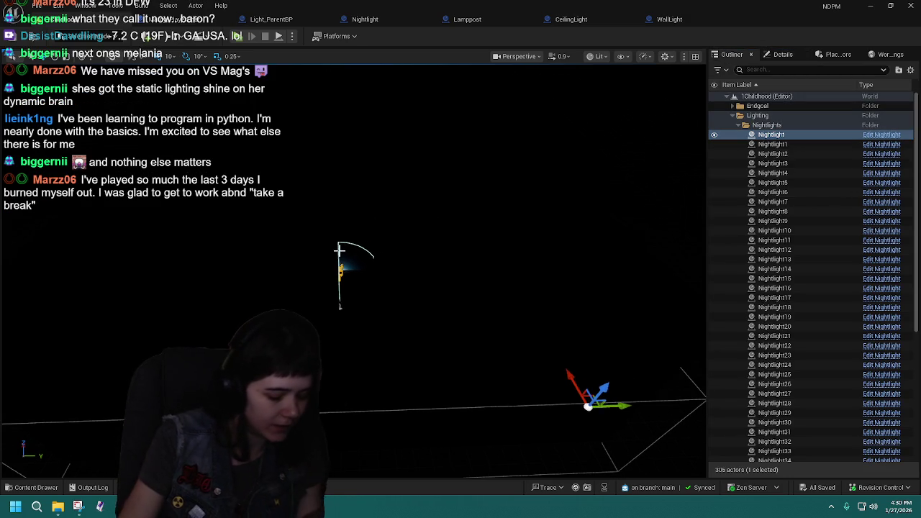
{"action": "mouse_move", "coordinate": [469, 264]}
{"action": "left_mouse_down"}
{"action": "mouse_move", "coordinate": [389, 241]}
{"action": "mouse_move", "coordinate": [375, 194]}
{"action": "mouse_move", "coordinate": [403, 180]}
{"action": "mouse_move", "coordinate": [446, 184]}
{"action": "left_mouse_up"}
{"action": "mouse_move", "coordinate": [540, 271]}
{"action": "left_mouse_down"}
{"action": "mouse_move", "coordinate": [529, 238]}
{"action": "mouse_move", "coordinate": [504, 236]}
{"action": "mouse_move", "coordinate": [522, 235]}
{"action": "mouse_move", "coordinate": [533, 216]}
{"action": "left_mouse_up"}
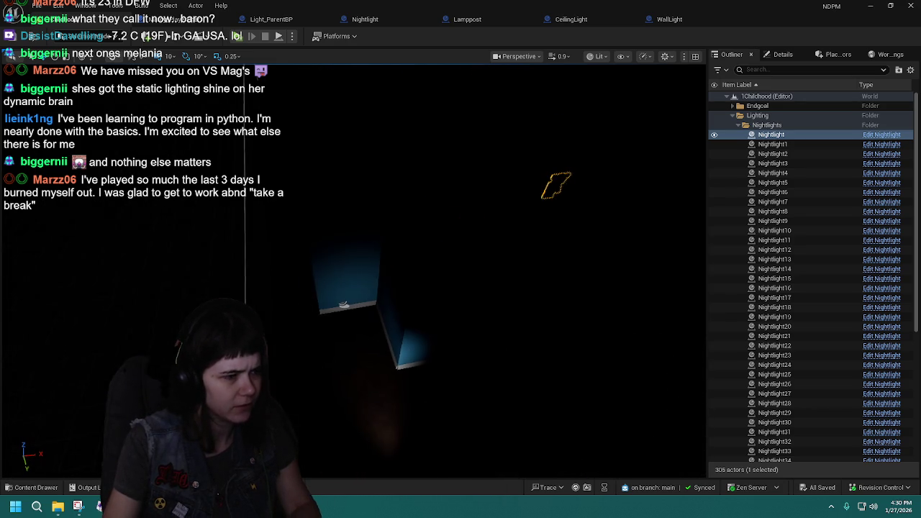
- Frame Nightlight1, then show the first Nightlight's Details at -1330, 1465, 70
{"action": "left_click", "coordinate": [347, 303]}
{"action": "key", "text": "f"}
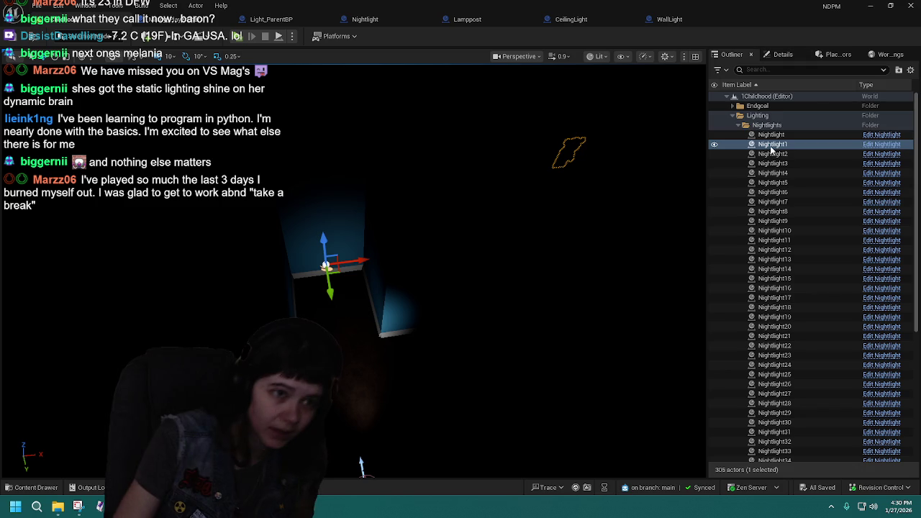
{"action": "left_click", "coordinate": [771, 136]}
{"action": "mouse_move", "coordinate": [395, 212]}
{"action": "left_mouse_down"}
{"action": "mouse_move", "coordinate": [402, 237]}
{"action": "mouse_move", "coordinate": [394, 253]}
{"action": "left_mouse_up"}
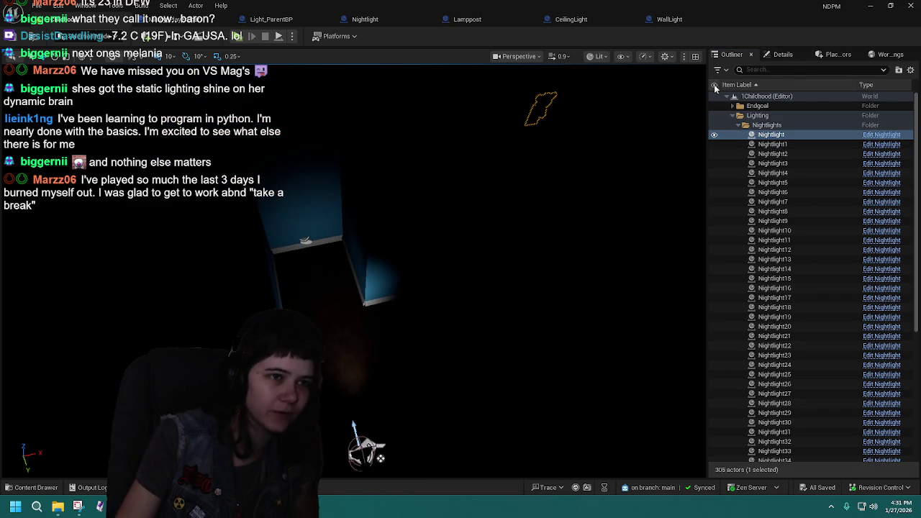
{"action": "left_click", "coordinate": [787, 57]}
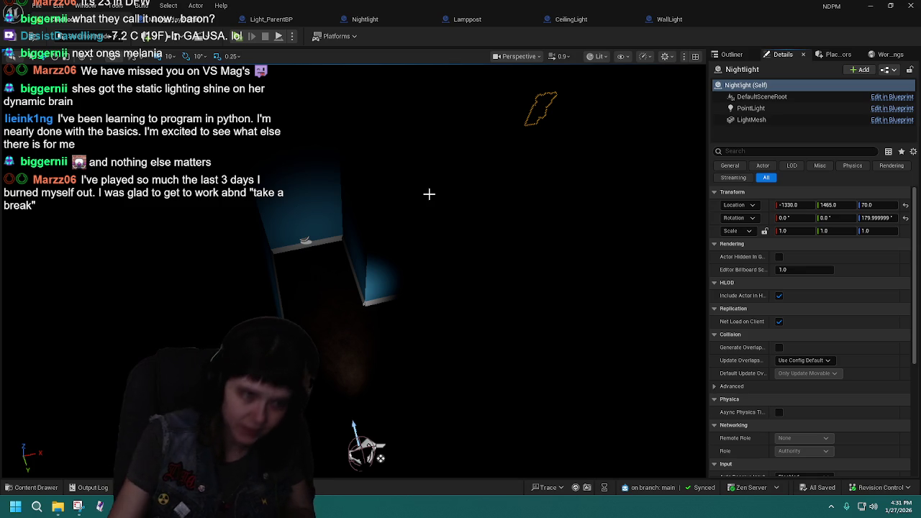
- Check Nightlight1's and Nightlight2's locations, turning the view toward Nightlight2
{"action": "left_click", "coordinate": [731, 54]}
{"action": "left_click", "coordinate": [772, 143]}
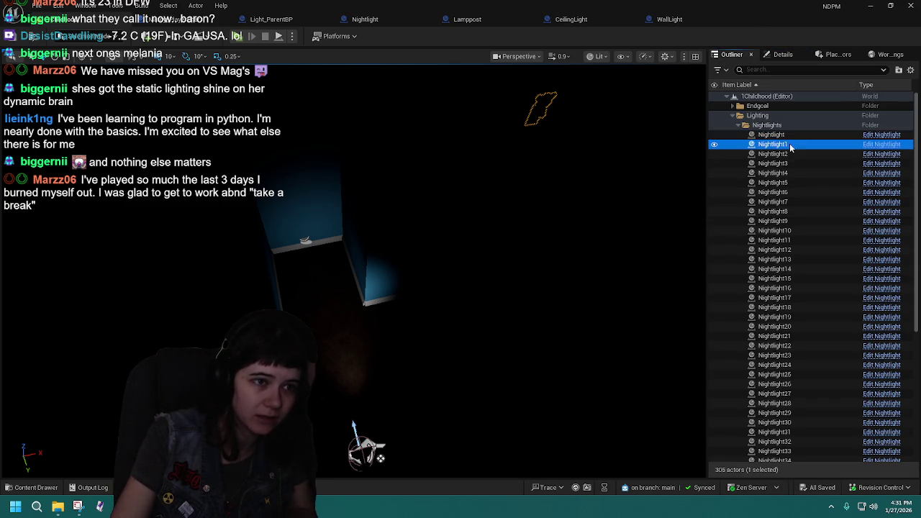
{"action": "left_click", "coordinate": [782, 54]}
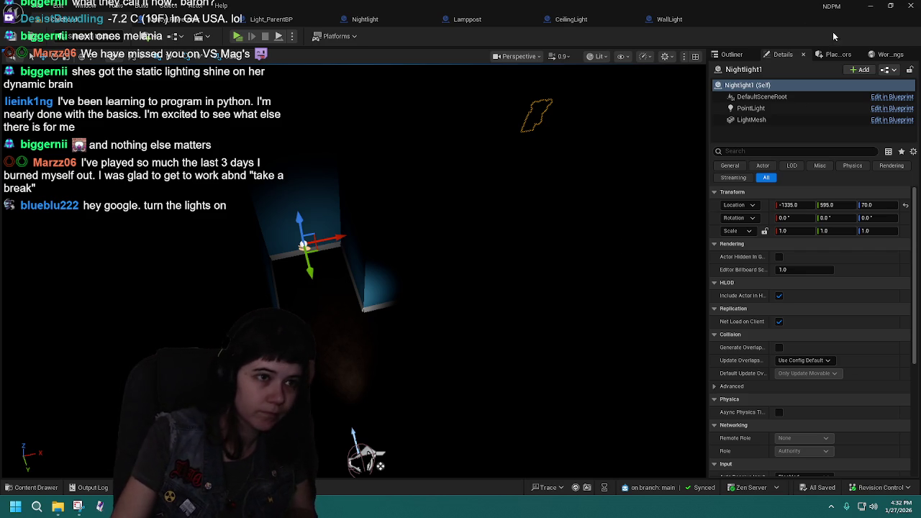
{"action": "left_click", "coordinate": [730, 54]}
{"action": "left_click", "coordinate": [774, 153]}
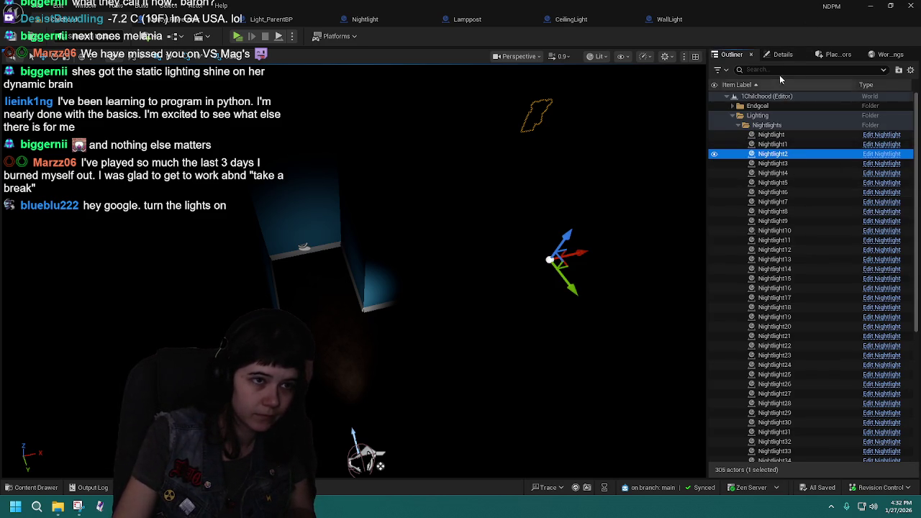
{"action": "left_click", "coordinate": [780, 56]}
{"action": "mouse_move", "coordinate": [675, 246]}
{"action": "left_mouse_down"}
{"action": "mouse_move", "coordinate": [712, 248]}
{"action": "mouse_move", "coordinate": [720, 259]}
{"action": "mouse_move", "coordinate": [708, 248]}
{"action": "mouse_move", "coordinate": [684, 251]}
{"action": "mouse_move", "coordinate": [369, 438]}
{"action": "left_mouse_up"}
{"action": "left_click_drag", "start_coordinate": [444, 272], "coordinate": [444, 271]}
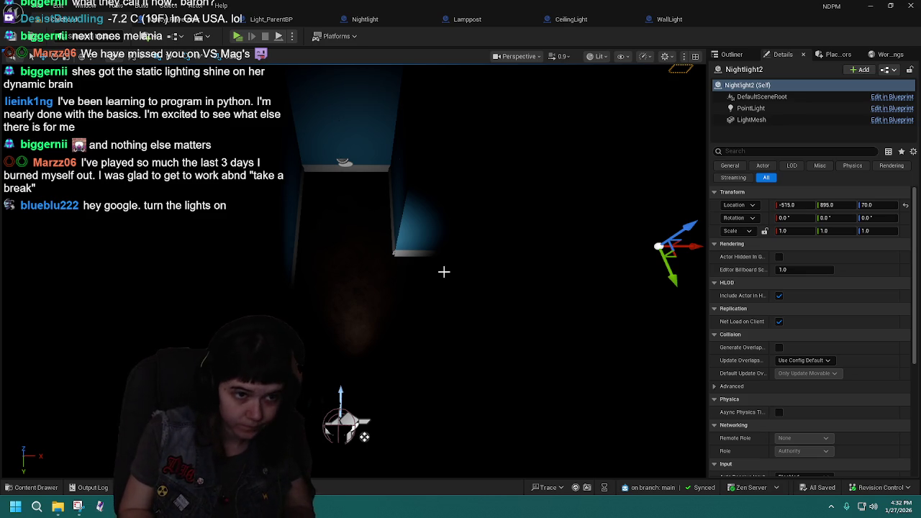
- Recheck the first Nightlight's Details, then return to the Nightlight actor list
{"action": "left_click", "coordinate": [732, 54]}
{"action": "scroll", "coordinate": [811, 344], "scroll_direction": "down", "scroll_amount": 5}
{"action": "scroll", "coordinate": [811, 345], "scroll_direction": "down", "scroll_amount": 2}
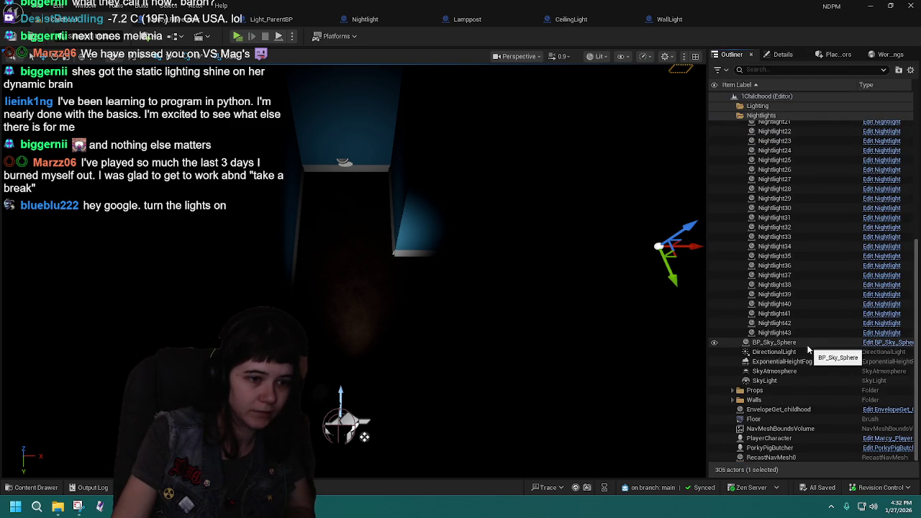
{"action": "scroll", "coordinate": [805, 345], "scroll_direction": "up", "scroll_amount": 7}
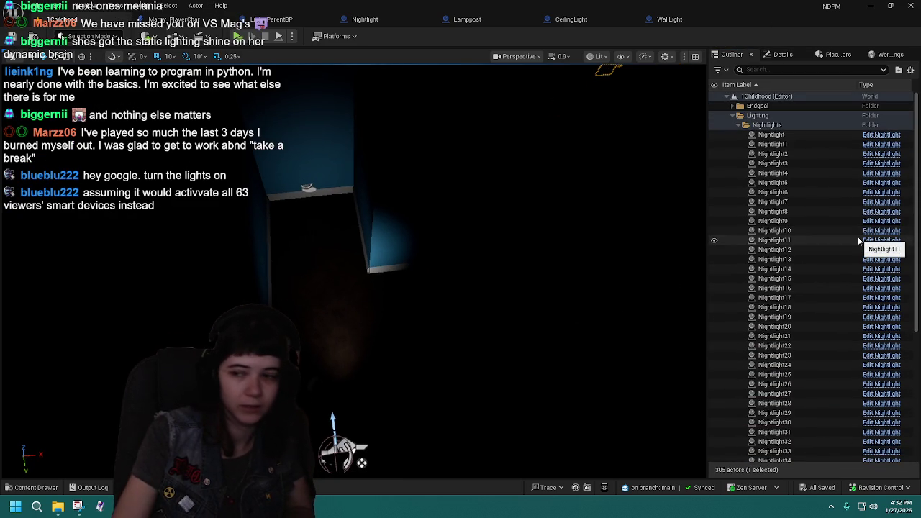
{"action": "left_click", "coordinate": [773, 135]}
{"action": "left_click", "coordinate": [782, 55]}
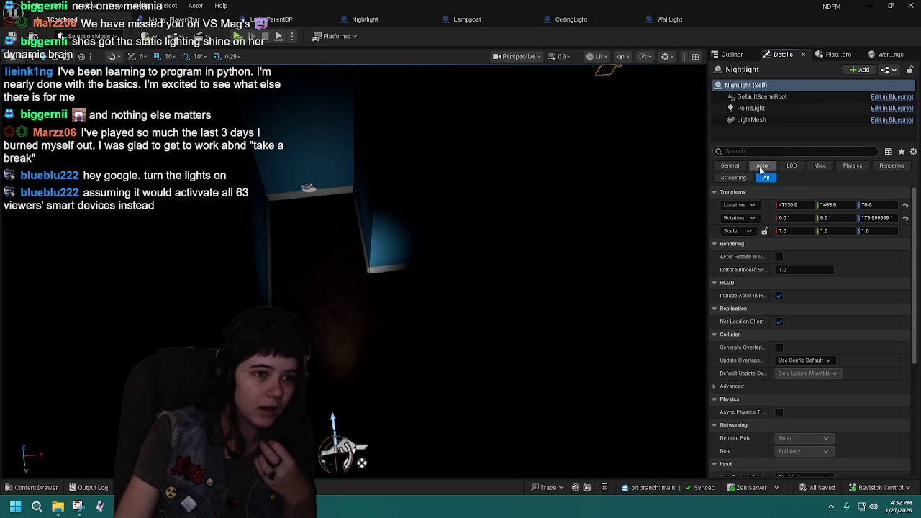
{"action": "left_click", "coordinate": [731, 54]}
{"action": "mouse_move", "coordinate": [315, 170]}
{"action": "left_mouse_down"}
{"action": "mouse_move", "coordinate": [315, 180]}
{"action": "mouse_move", "coordinate": [315, 171]}
{"action": "left_mouse_up"}
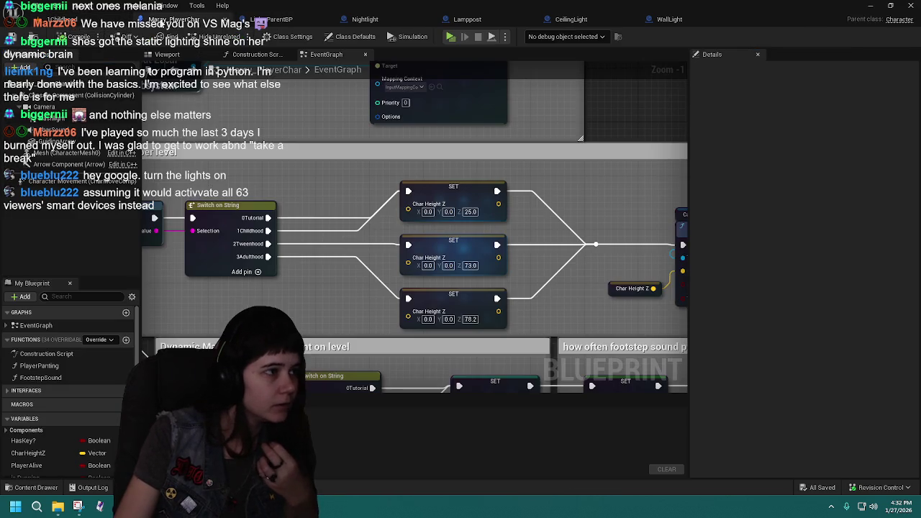
{"action": "left_click", "coordinate": [176, 20]}
{"action": "left_click", "coordinate": [54, 19]}
{"action": "left_click", "coordinate": [177, 19]}
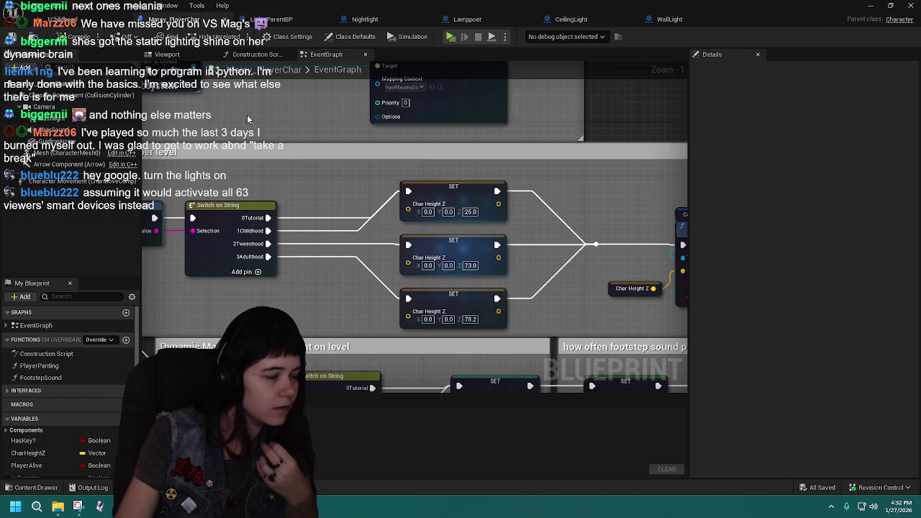
{"action": "scroll", "coordinate": [299, 171], "scroll_direction": "down", "scroll_amount": 6}
{"action": "scroll", "coordinate": [412, 223], "scroll_direction": "up", "scroll_amount": 2}
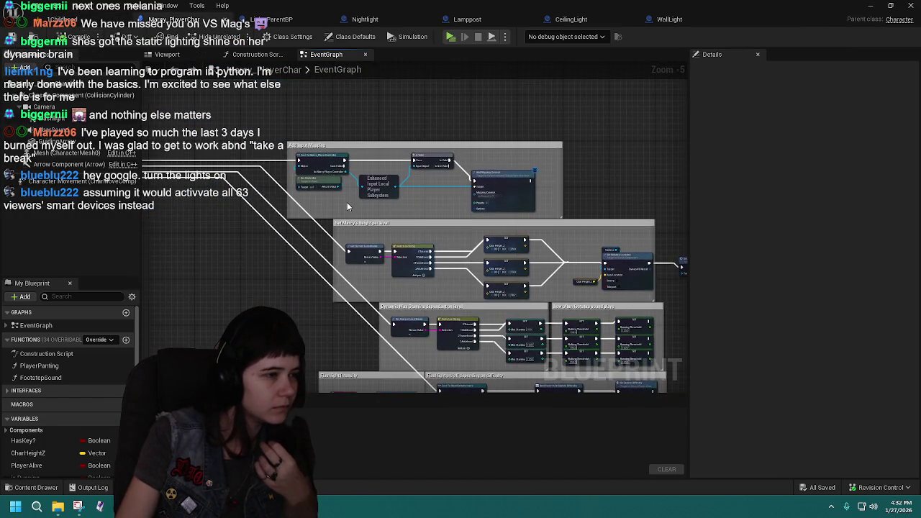
{"action": "left_click", "coordinate": [54, 19]}
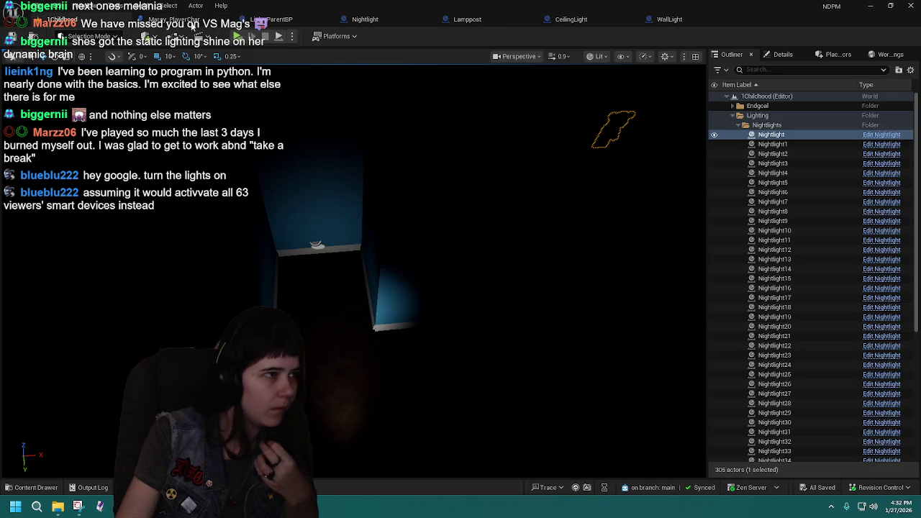
{"action": "left_click", "coordinate": [294, 21]}
{"action": "left_click_drag", "start_coordinate": [43, 107], "coordinate": [46, 96]}
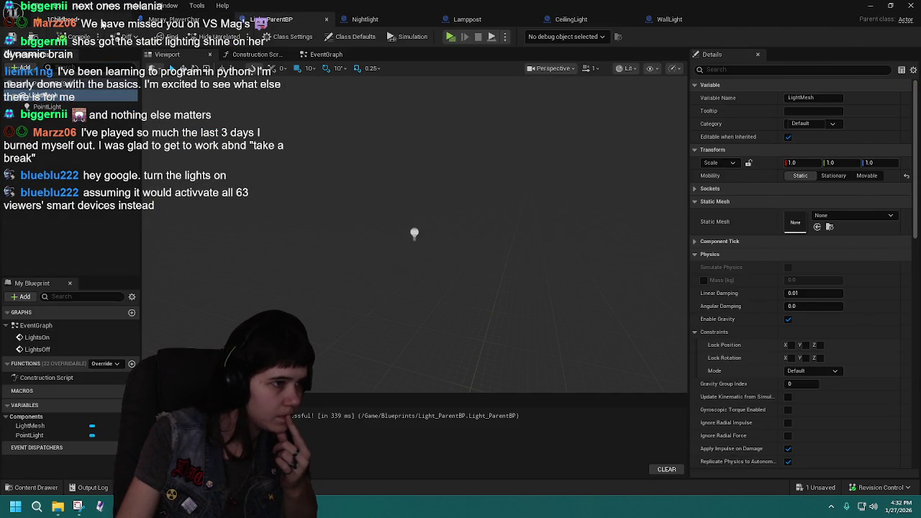
- Back in the level editor, open the MainMenu level and save the pending Light_ParentBP change
{"action": "left_click", "coordinate": [101, 23]}
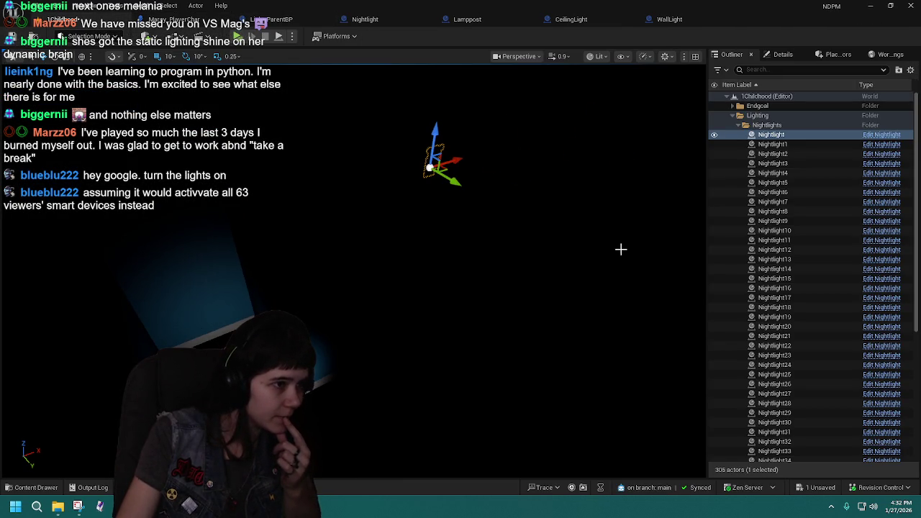
{"action": "left_click", "coordinate": [36, 487]}
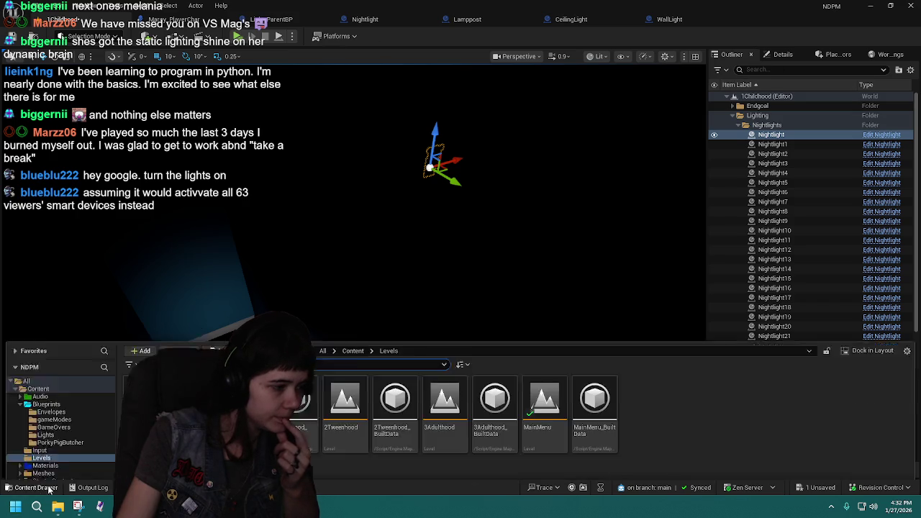
{"action": "left_click", "coordinate": [537, 358]}
{"action": "double_click", "coordinate": [538, 358]}
{"action": "left_click", "coordinate": [488, 363]}
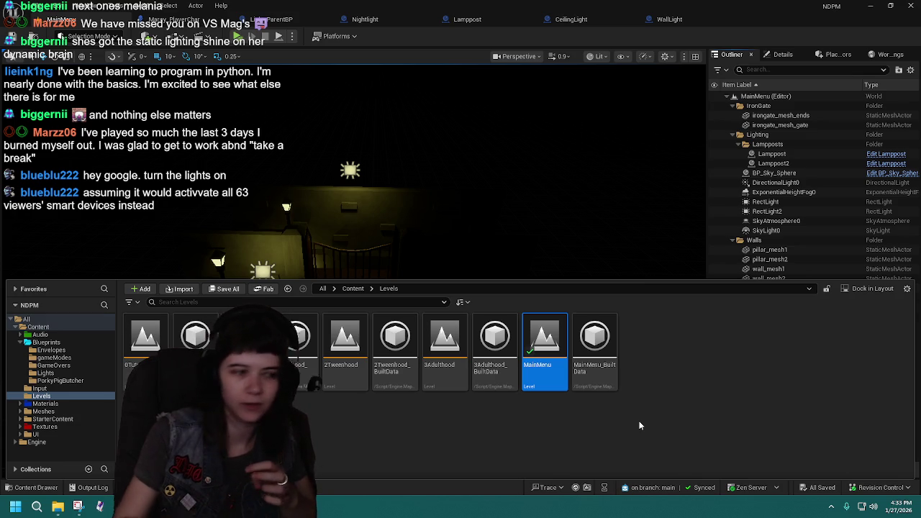
- Inspect the first Lamppost's Details in MainMenu, then bring back the level assets
{"action": "left_click", "coordinate": [26, 488]}
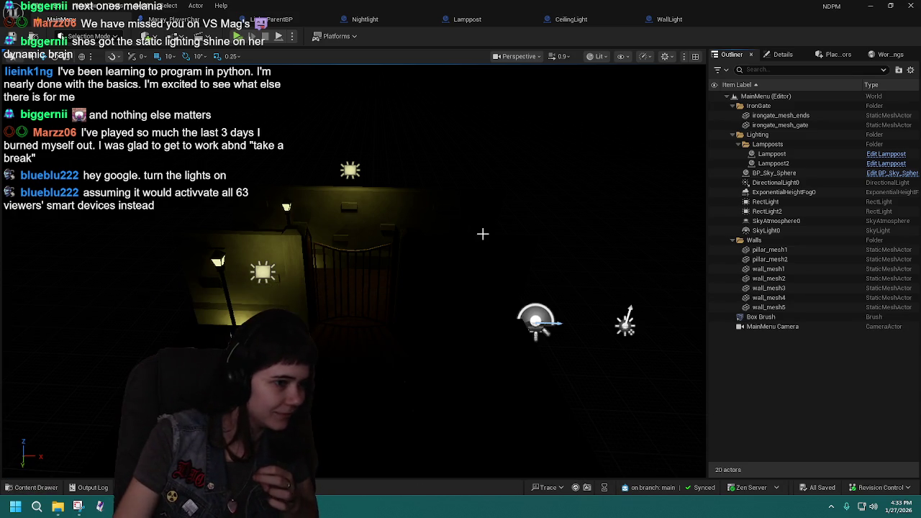
{"action": "left_click", "coordinate": [217, 259]}
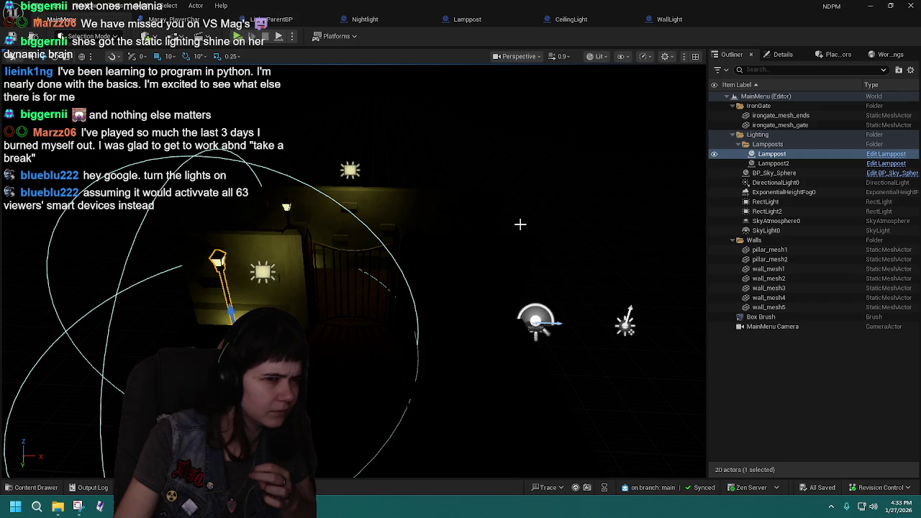
{"action": "left_click", "coordinate": [783, 54]}
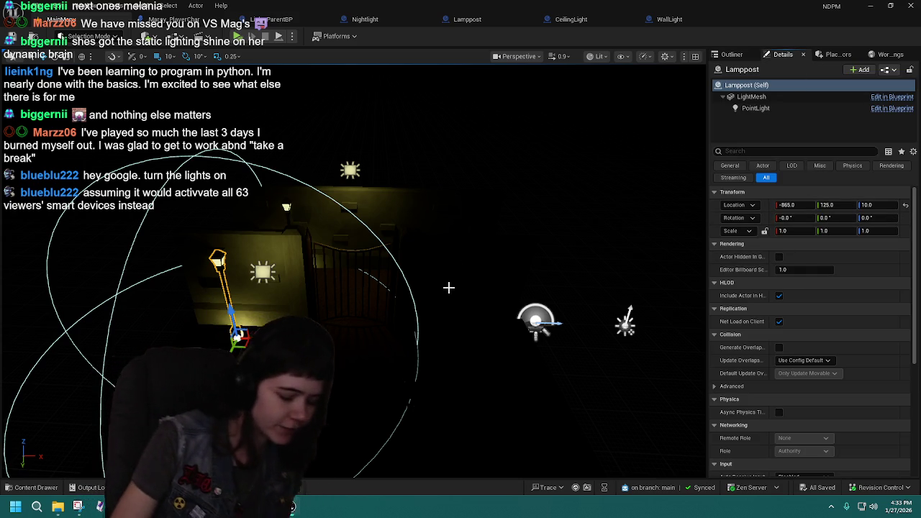
{"action": "left_click", "coordinate": [31, 487]}
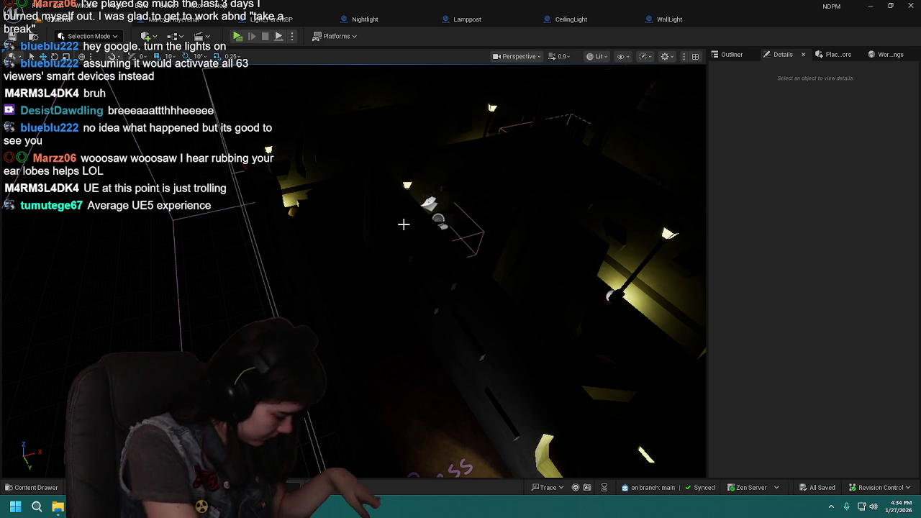
- Orbit to a 0Tutorial ceiling light, review the Outliner actor list, and show the Levels folder
{"action": "mouse_move", "coordinate": [511, 211]}
{"action": "left_mouse_down"}
{"action": "mouse_move", "coordinate": [489, 162]}
{"action": "mouse_move", "coordinate": [474, 177]}
{"action": "left_mouse_up"}
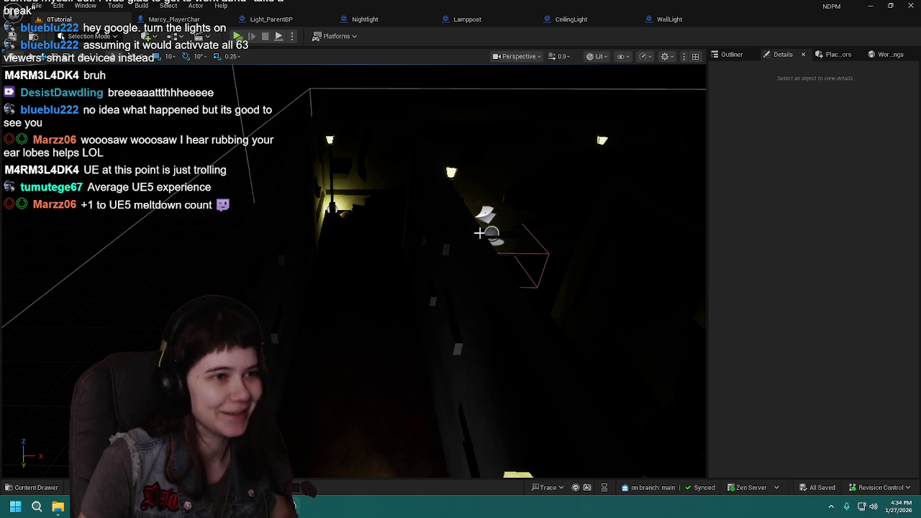
{"action": "left_click", "coordinate": [730, 54]}
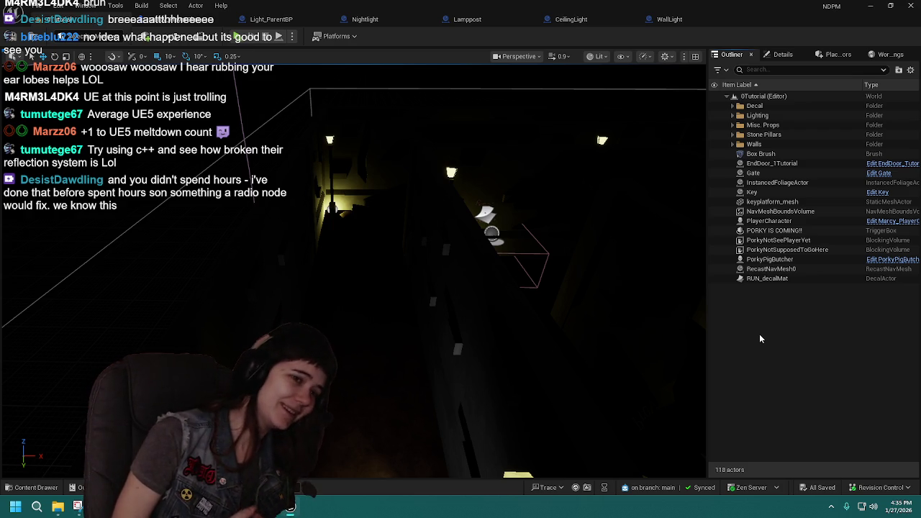
{"action": "left_click", "coordinate": [34, 488]}
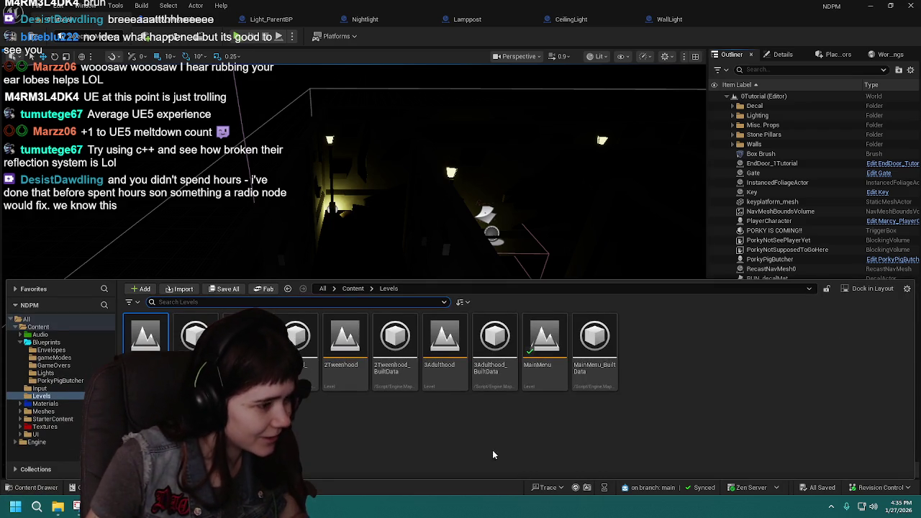
- Open 1Childhood and inspect its Nightlight actors, then reopen the six asset editors after restart
{"action": "double_click", "coordinate": [245, 337]}
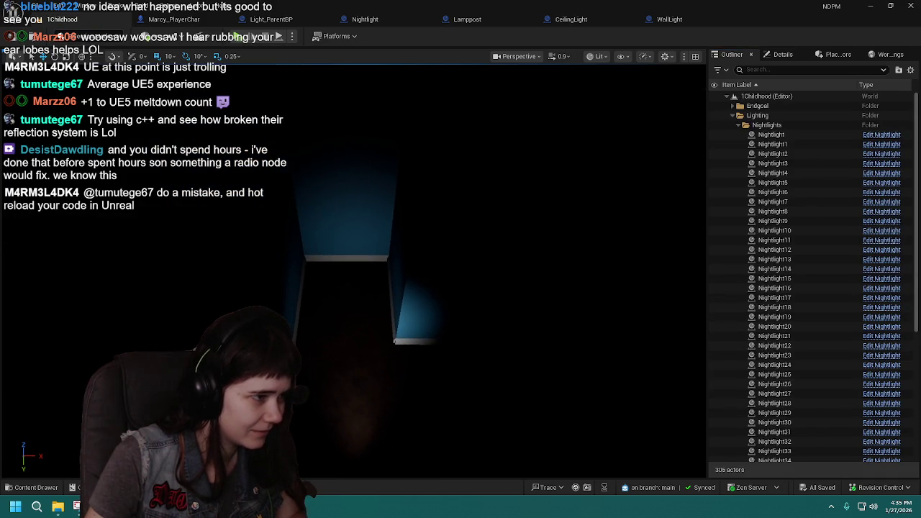
{"action": "left_click", "coordinate": [772, 193]}
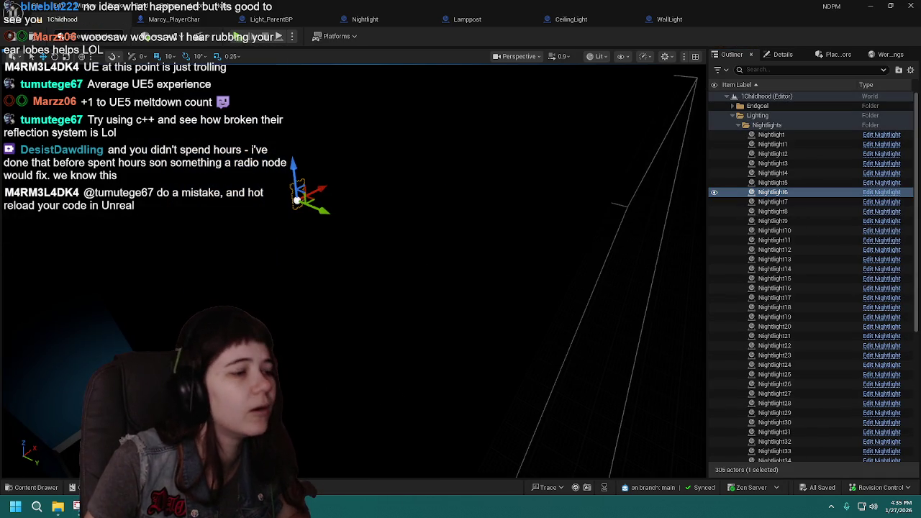
{"action": "left_click", "coordinate": [771, 134]}
{"action": "left_click", "coordinate": [783, 55]}
{"action": "left_click", "coordinate": [732, 55]}
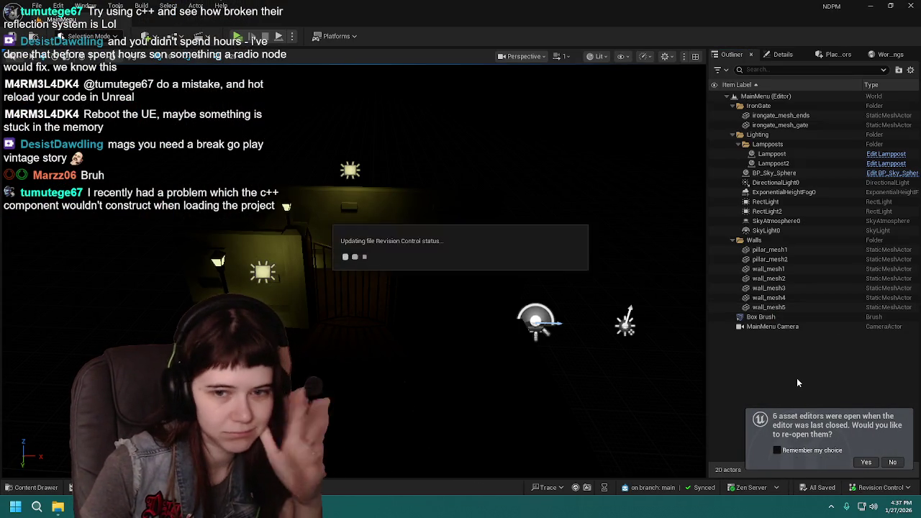
{"action": "left_click", "coordinate": [865, 462]}
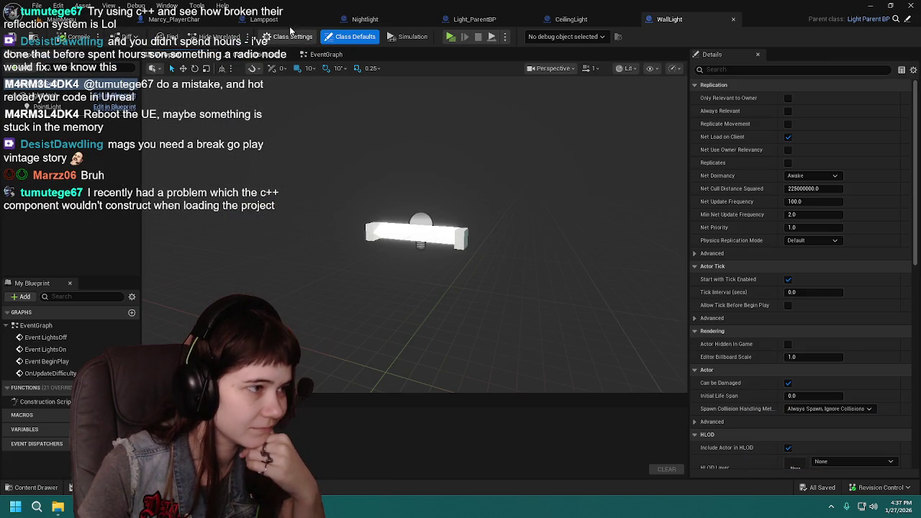
- Preview the CeilingLight, Light_ParentBP and Nightlight meshes, then open Lamppost in the full Blueprint Editor
{"action": "left_click", "coordinate": [557, 20]}
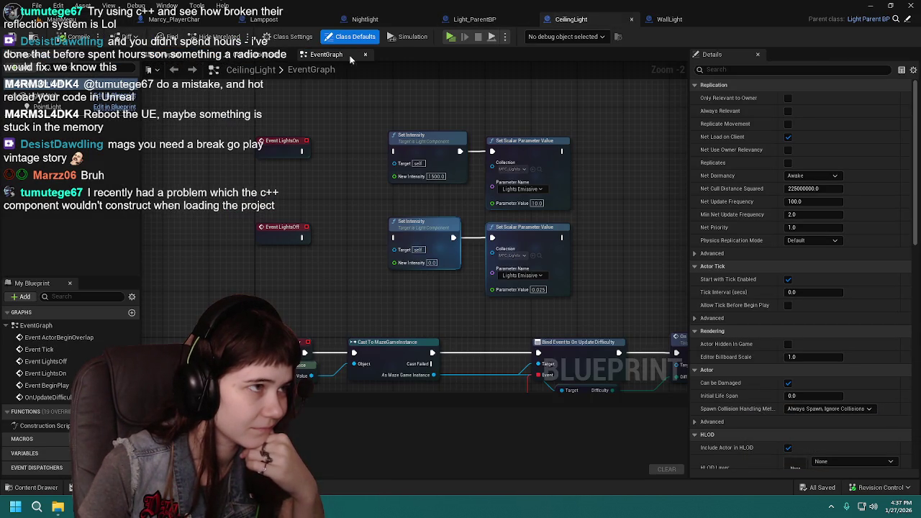
{"action": "left_click", "coordinate": [488, 26]}
{"action": "left_click", "coordinate": [227, 57]}
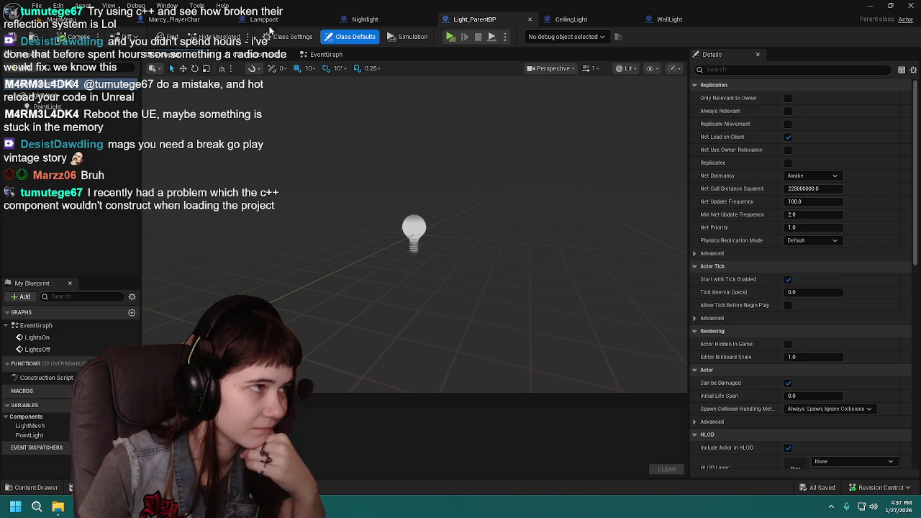
{"action": "left_click", "coordinate": [365, 19]}
{"action": "left_click", "coordinate": [176, 58]}
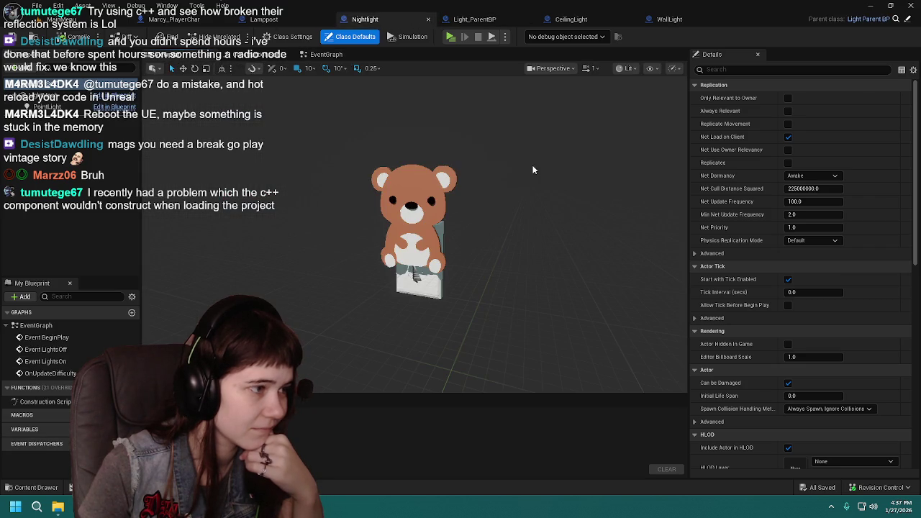
{"action": "left_click", "coordinate": [280, 24]}
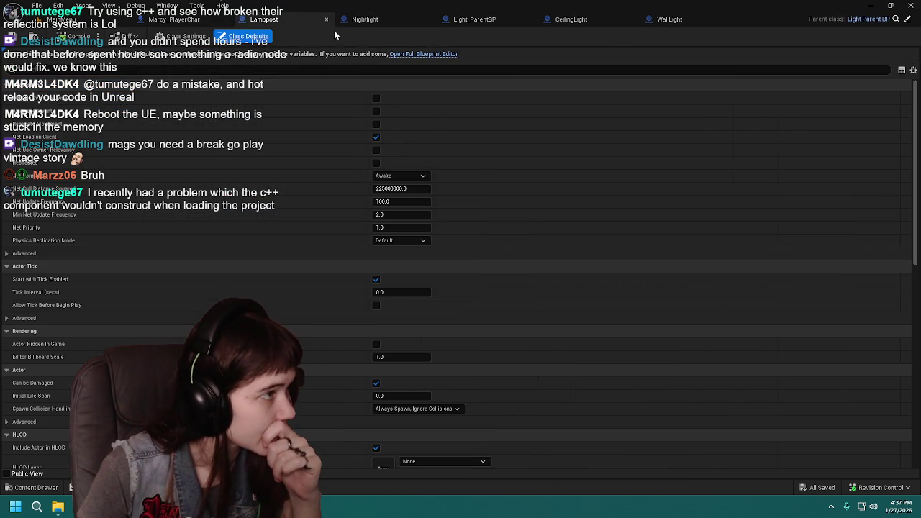
{"action": "left_click", "coordinate": [422, 54]}
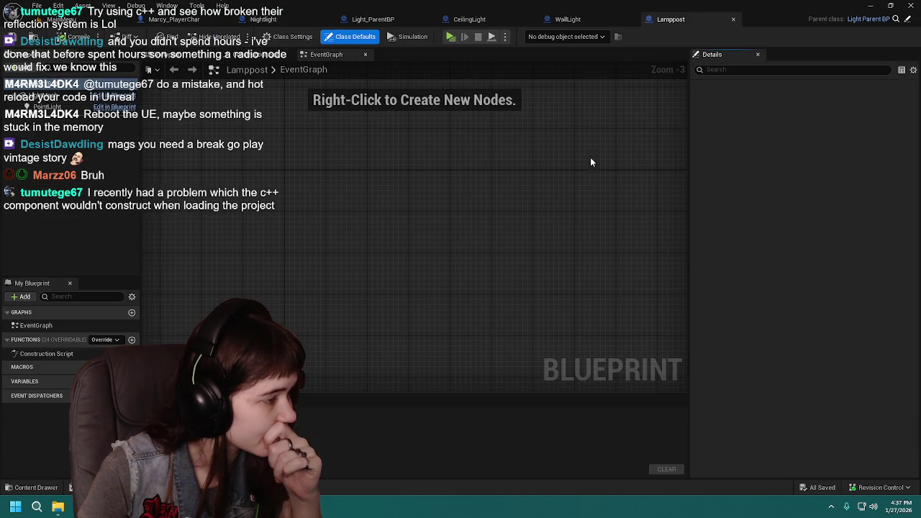
- Raise the Lamppost's PointLight into the lamp head at Z 250 and compile
{"action": "left_click", "coordinate": [179, 56]}
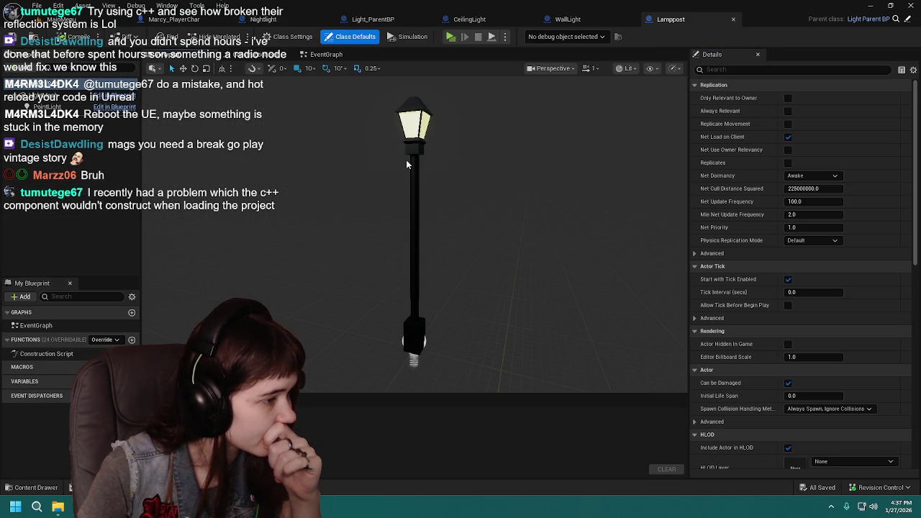
{"action": "left_click", "coordinate": [418, 358]}
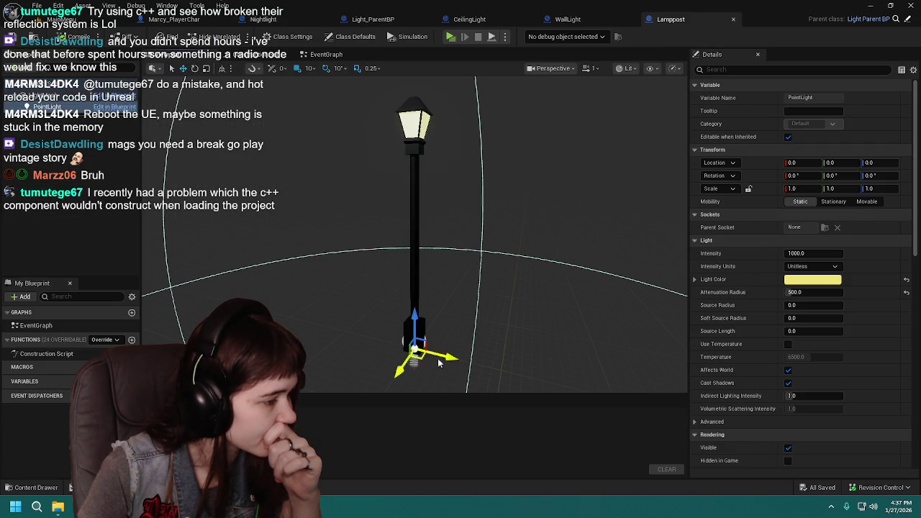
{"action": "mouse_move", "coordinate": [407, 318]}
{"action": "left_mouse_down"}
{"action": "mouse_move", "coordinate": [403, 82]}
{"action": "mouse_move", "coordinate": [395, 79]}
{"action": "left_mouse_up"}
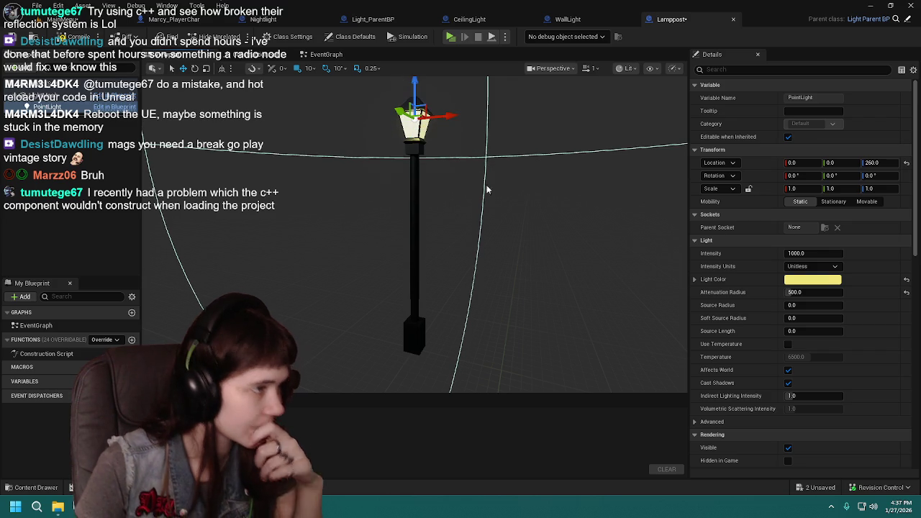
{"action": "mouse_move", "coordinate": [513, 214]}
{"action": "left_mouse_down"}
{"action": "mouse_move", "coordinate": [513, 158]}
{"action": "mouse_move", "coordinate": [536, 155]}
{"action": "left_mouse_up"}
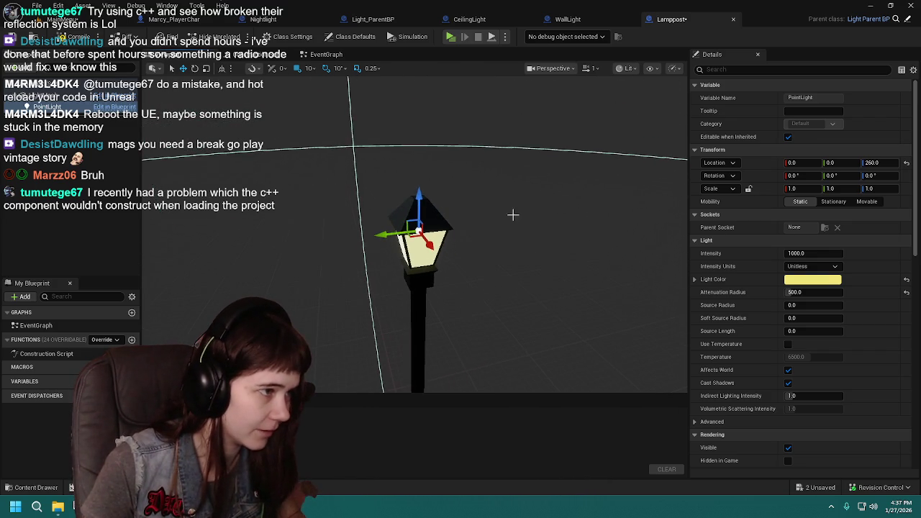
{"action": "left_click_drag", "start_coordinate": [423, 193], "coordinate": [425, 137]}
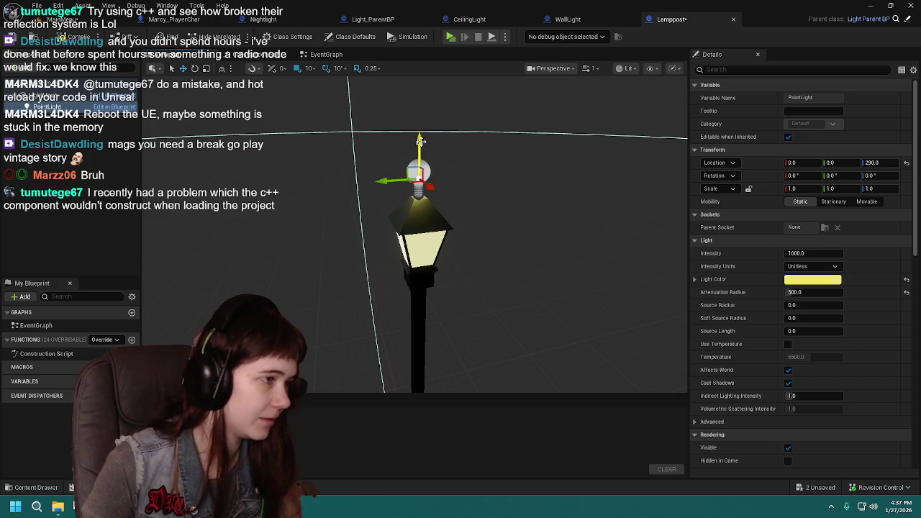
{"action": "left_click_drag", "start_coordinate": [420, 141], "coordinate": [411, 213]}
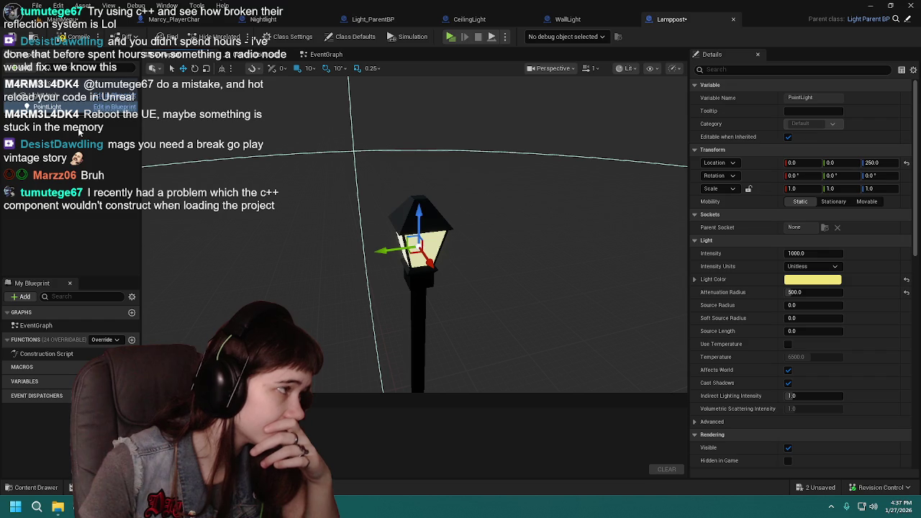
{"action": "mouse_move", "coordinate": [538, 183]}
{"action": "left_mouse_down"}
{"action": "mouse_move", "coordinate": [518, 208]}
{"action": "mouse_move", "coordinate": [511, 186]}
{"action": "left_mouse_up"}
{"action": "left_click", "coordinate": [81, 38]}
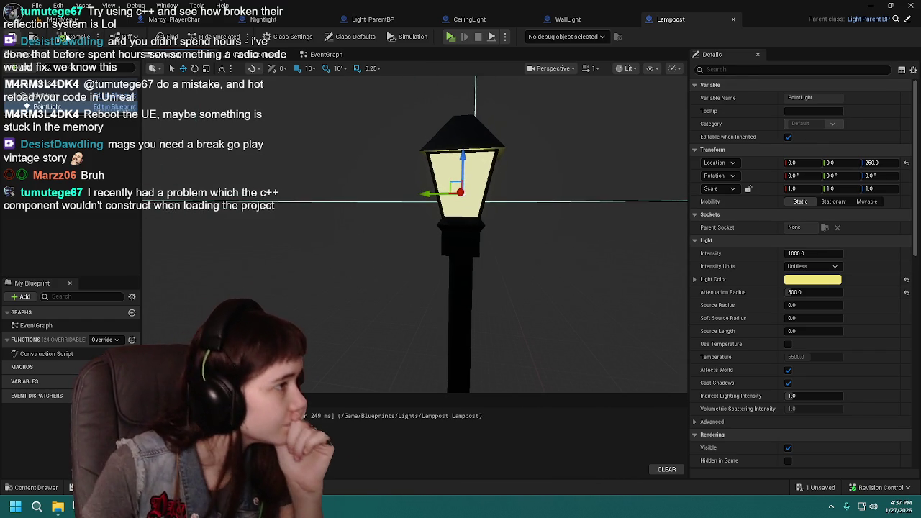
- Move the WallLight's PointLight to Y 30, Z -10 inside the fixture
{"action": "left_click", "coordinate": [600, 23]}
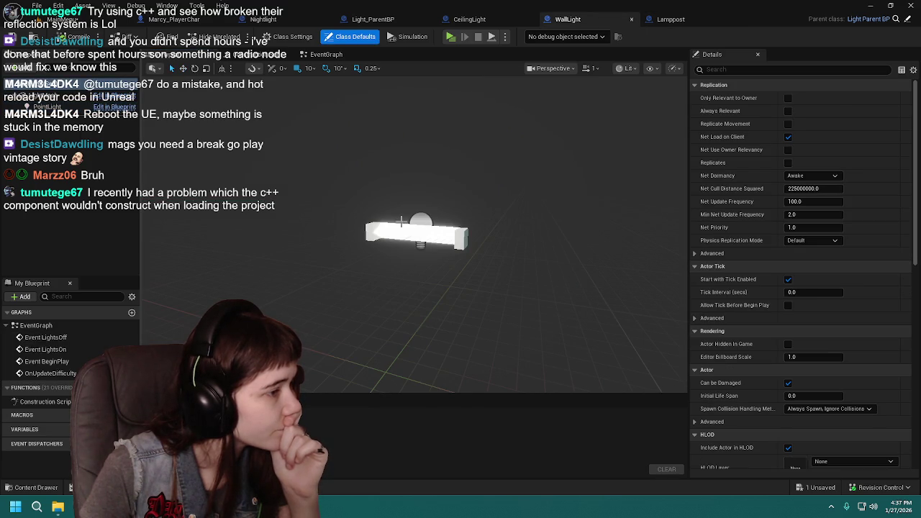
{"action": "left_click", "coordinate": [47, 106]}
{"action": "key", "text": "f"}
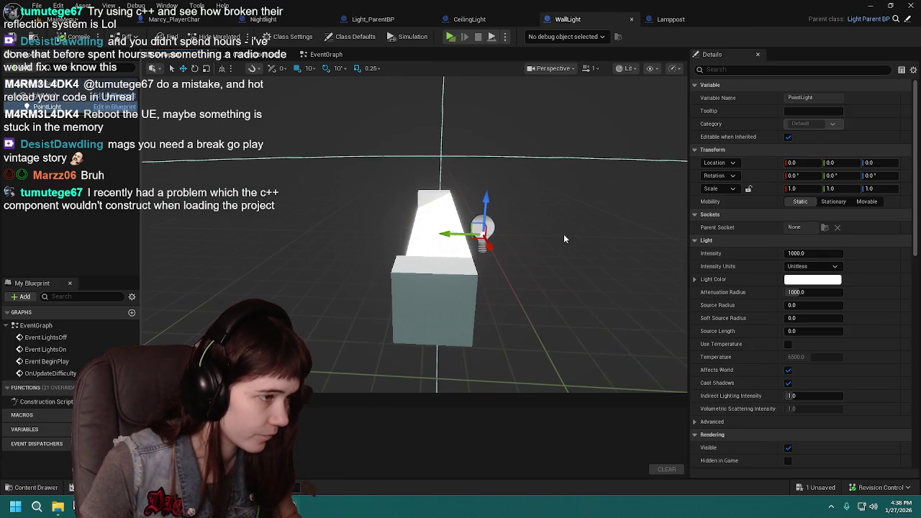
{"action": "mouse_move", "coordinate": [460, 234]}
{"action": "left_mouse_down"}
{"action": "mouse_move", "coordinate": [368, 232]}
{"action": "mouse_move", "coordinate": [317, 244]}
{"action": "mouse_move", "coordinate": [358, 237]}
{"action": "left_mouse_up"}
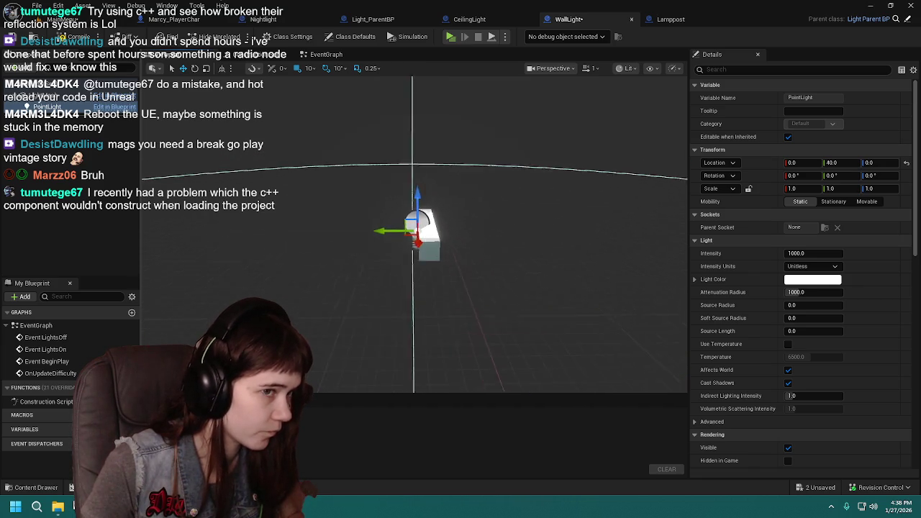
{"action": "mouse_move", "coordinate": [439, 227]}
{"action": "left_mouse_down"}
{"action": "mouse_move", "coordinate": [422, 231]}
{"action": "mouse_move", "coordinate": [432, 228]}
{"action": "mouse_move", "coordinate": [350, 195]}
{"action": "mouse_move", "coordinate": [459, 256]}
{"action": "left_mouse_up"}
{"action": "left_click_drag", "start_coordinate": [391, 257], "coordinate": [431, 264]}
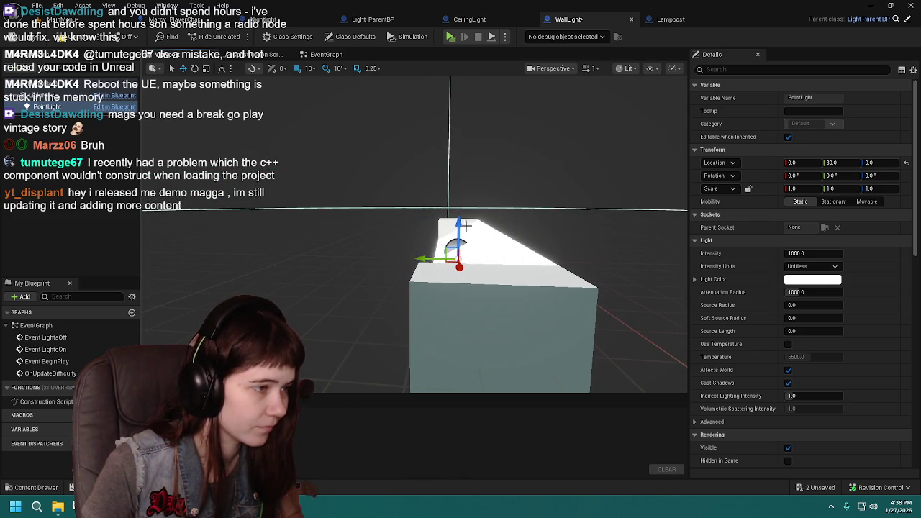
{"action": "mouse_move", "coordinate": [459, 230]}
{"action": "left_mouse_down"}
{"action": "mouse_move", "coordinate": [465, 308]}
{"action": "mouse_move", "coordinate": [456, 338]}
{"action": "mouse_move", "coordinate": [431, 302]}
{"action": "mouse_move", "coordinate": [403, 284]}
{"action": "left_mouse_up"}
{"action": "left_click_drag", "start_coordinate": [411, 237], "coordinate": [414, 227]}
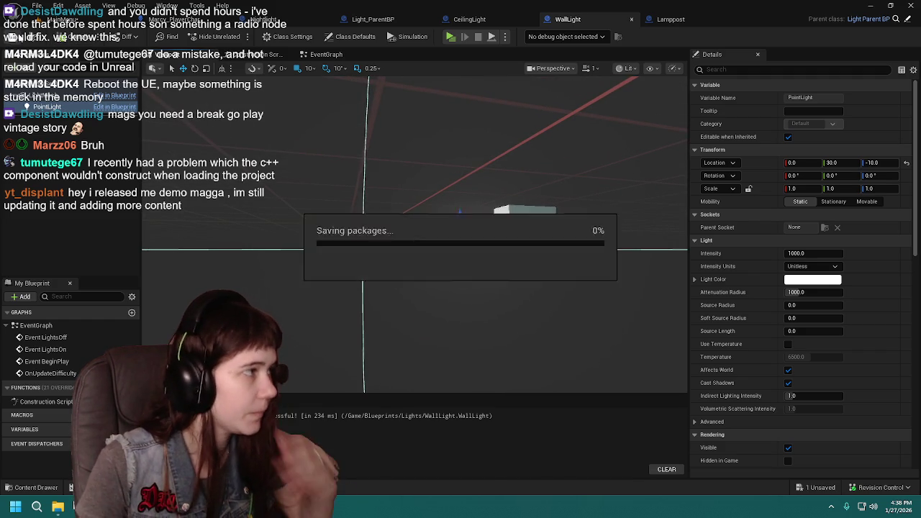
- Lower the CeilingLight's PointLight beneath the shade and compile
{"action": "left_click", "coordinate": [469, 19]}
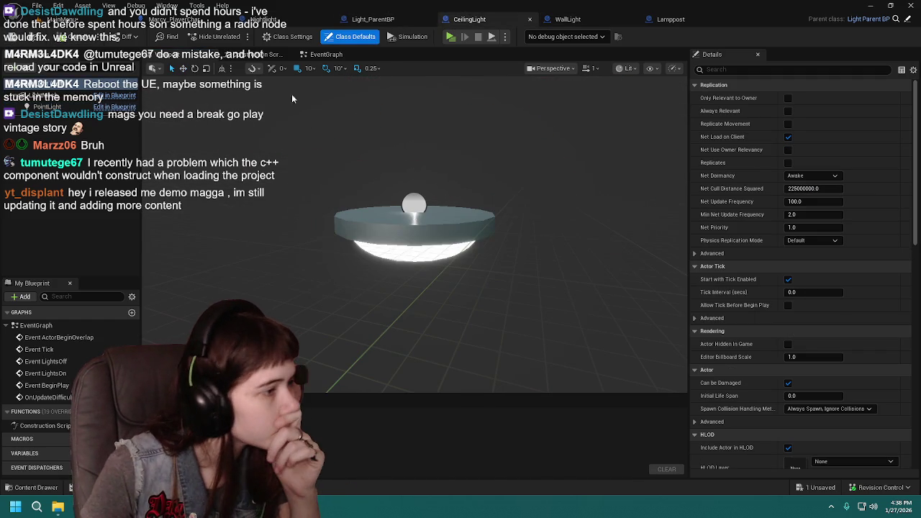
{"action": "left_click", "coordinate": [430, 207]}
{"action": "scroll", "coordinate": [430, 207], "scroll_direction": "up", "scroll_amount": 3}
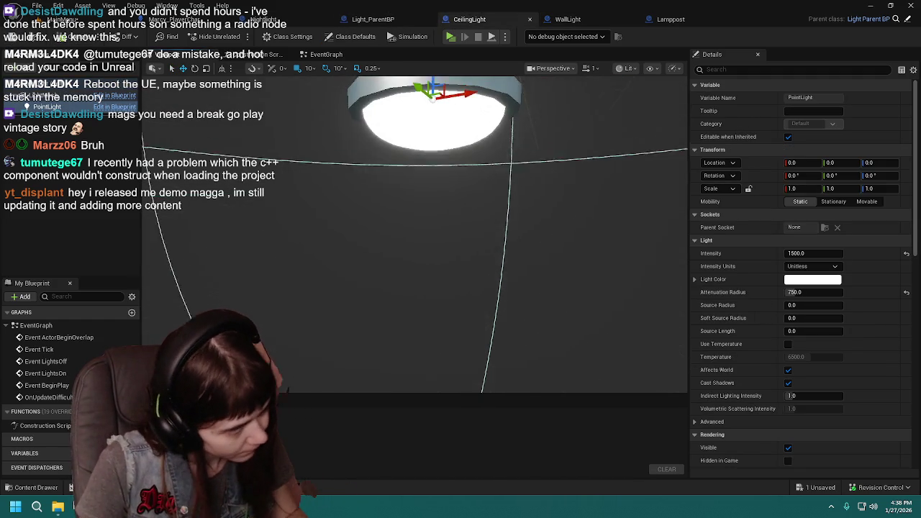
{"action": "left_click_drag", "start_coordinate": [446, 98], "coordinate": [461, 167]}
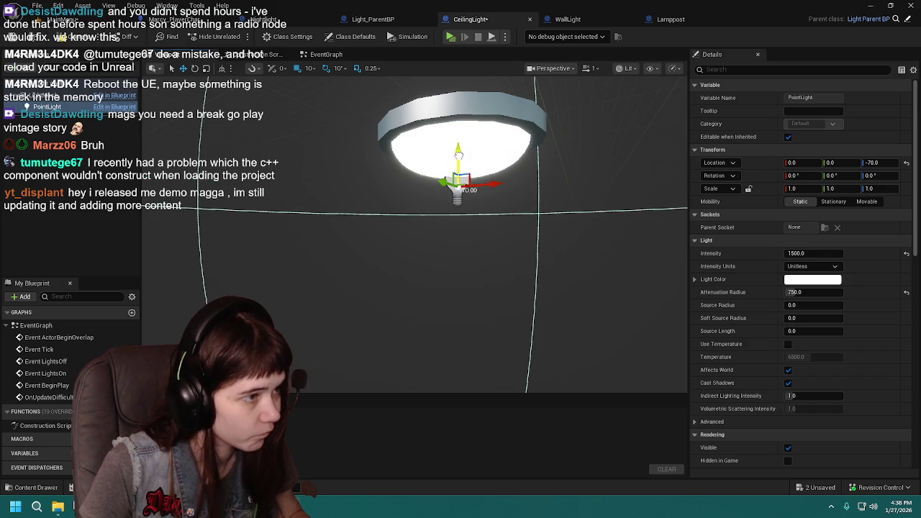
{"action": "key", "text": "ctrl+s"}
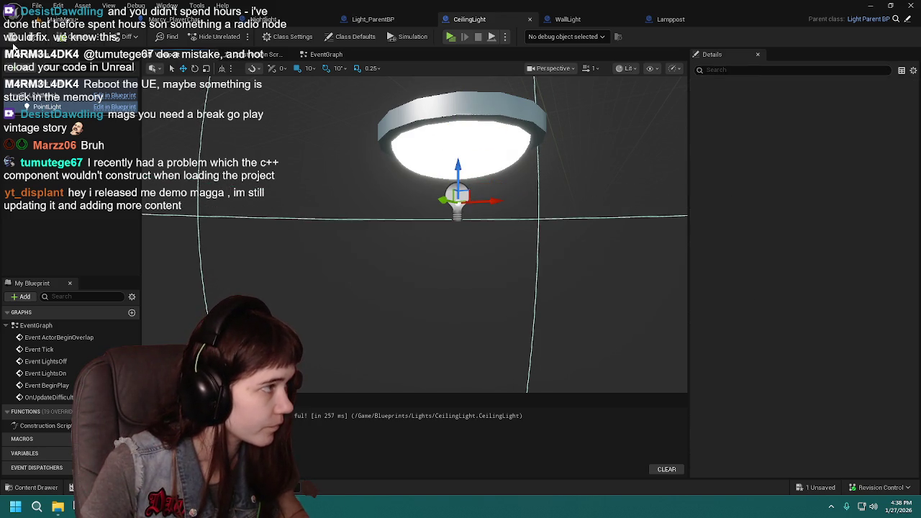
- Raise the Nightlight's PointLight into the teddy bear at 0, 10, 70 and compile
{"action": "left_click", "coordinate": [401, 28]}
{"action": "left_click", "coordinate": [267, 29]}
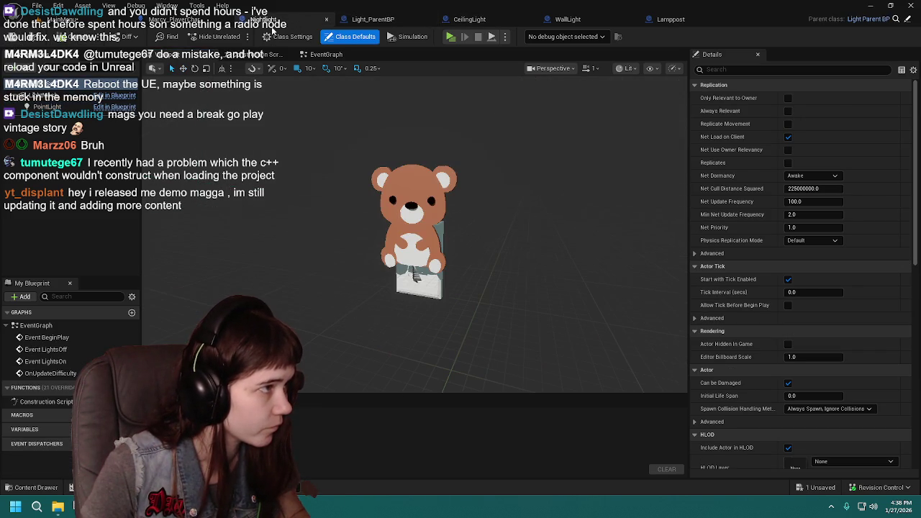
{"action": "left_click", "coordinate": [25, 106]}
{"action": "mouse_move", "coordinate": [403, 237]}
{"action": "left_mouse_down"}
{"action": "mouse_move", "coordinate": [504, 238]}
{"action": "mouse_move", "coordinate": [360, 237]}
{"action": "left_mouse_up"}
{"action": "left_click_drag", "start_coordinate": [143, 342], "coordinate": [503, 273]}
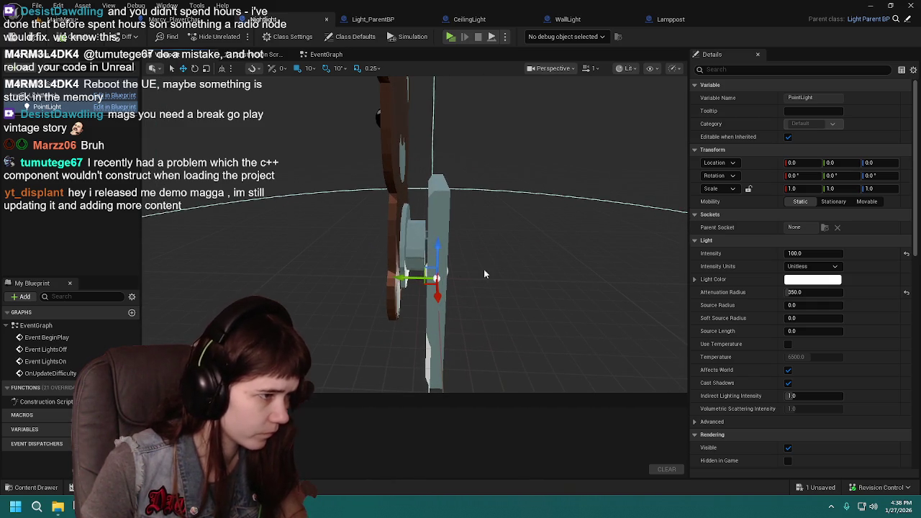
{"action": "left_click_drag", "start_coordinate": [400, 278], "coordinate": [388, 278]}
{"action": "left_click_drag", "start_coordinate": [426, 244], "coordinate": [418, 113]}
{"action": "mouse_move", "coordinate": [365, 206]}
{"action": "left_mouse_down"}
{"action": "mouse_move", "coordinate": [403, 216]}
{"action": "mouse_move", "coordinate": [403, 252]}
{"action": "mouse_move", "coordinate": [402, 237]}
{"action": "left_mouse_up"}
{"action": "key", "text": "ctrl+s"}
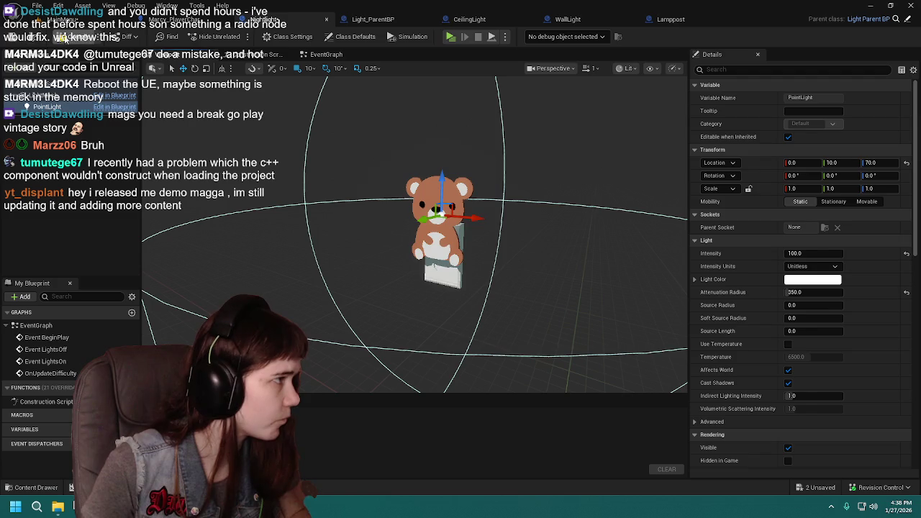
- Return to the MainMenu level and save all changes before play-testing standalone
{"action": "left_click", "coordinate": [180, 20]}
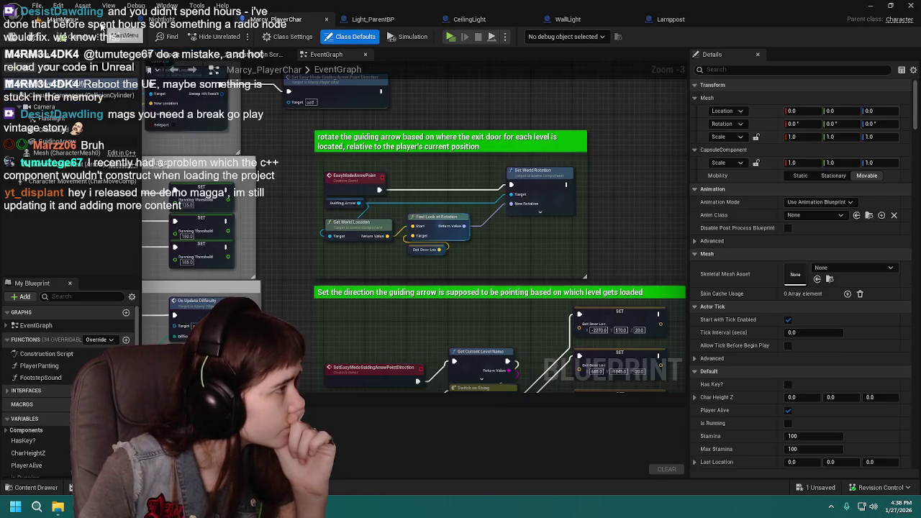
{"action": "left_click", "coordinate": [94, 19]}
{"action": "left_click", "coordinate": [45, 489]}
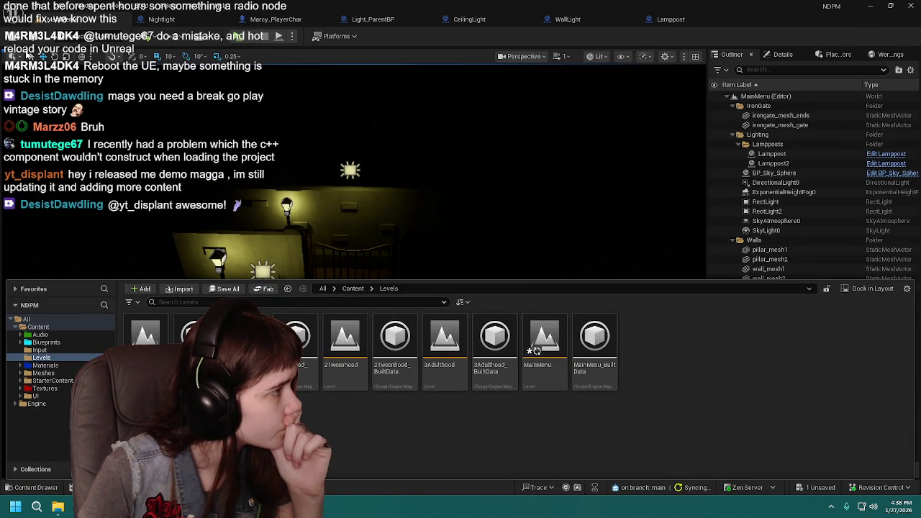
{"action": "left_click", "coordinate": [11, 36]}
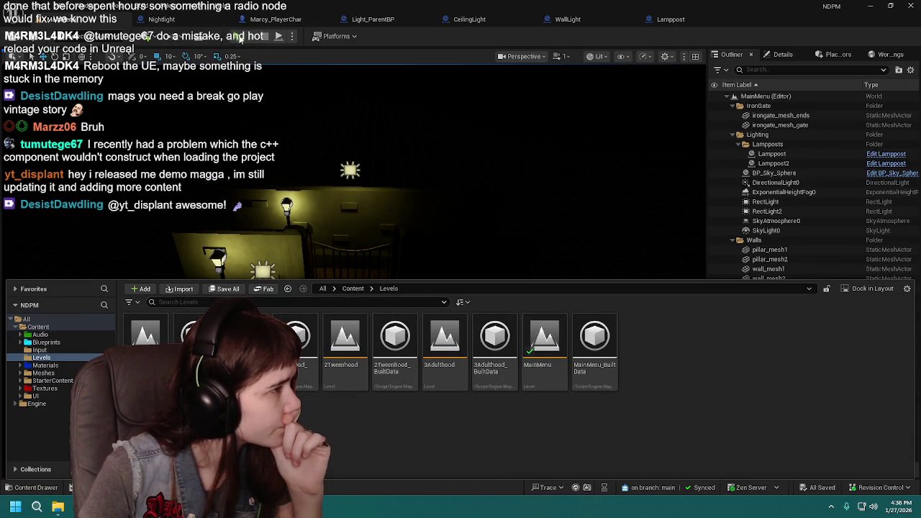
{"action": "left_click", "coordinate": [240, 37]}
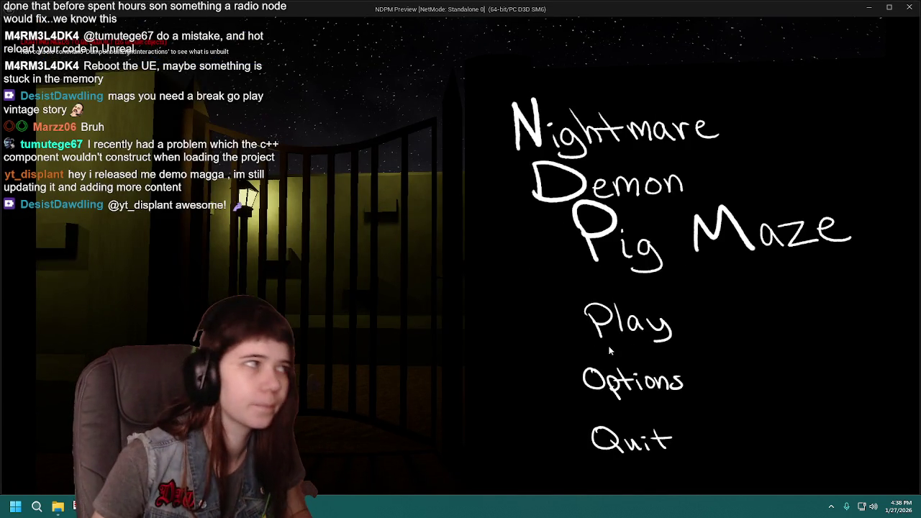
- Start the game, walk down the alley past the street lamp, and interact in the lit room
{"action": "left_click", "coordinate": [657, 329]}
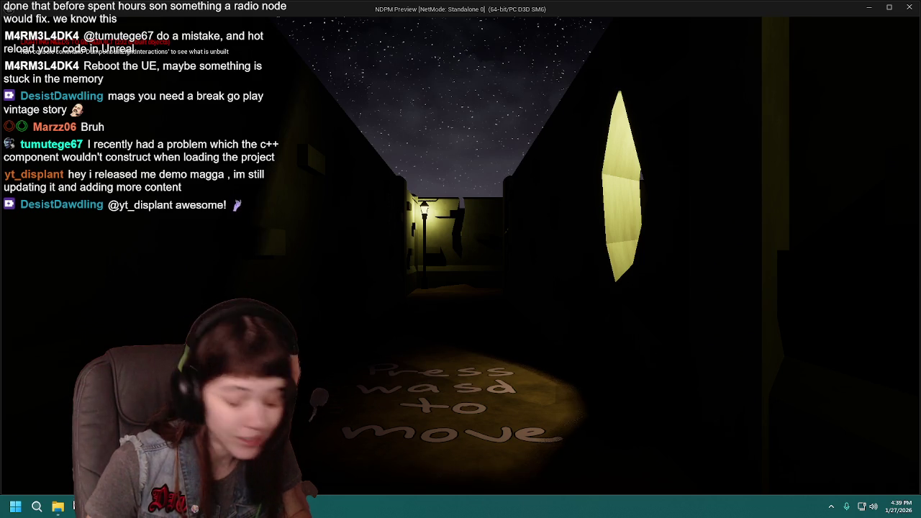
{"action": "mouse_move", "coordinate": [461, 259]}
{"action": "key", "text": "w"}
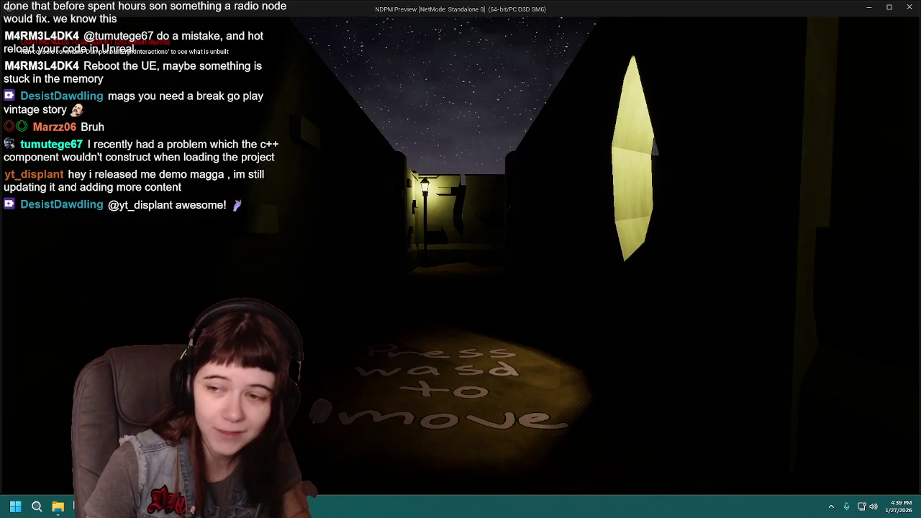
{"action": "key", "text": "w"}
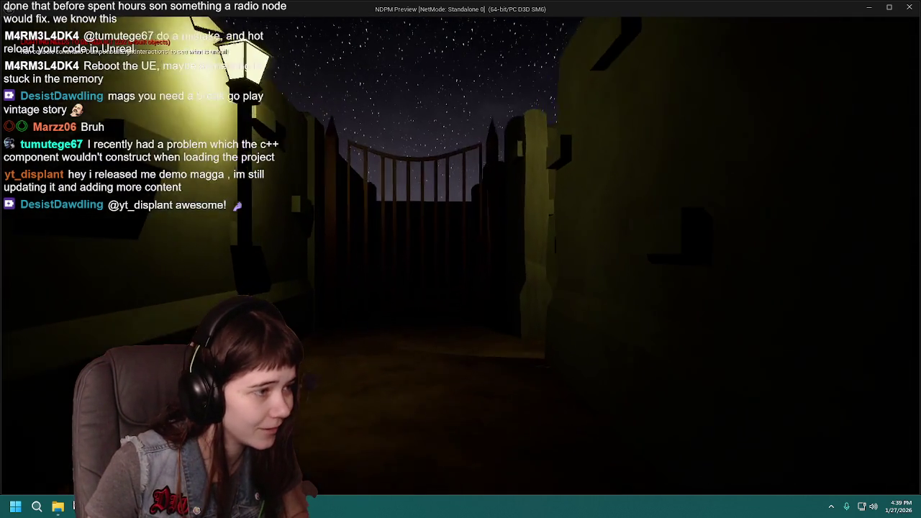
{"action": "key", "text": "w"}
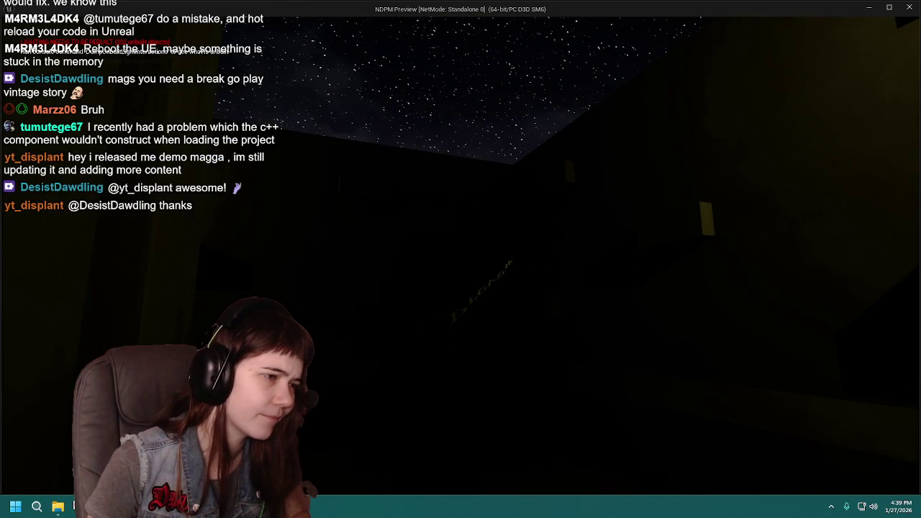
{"action": "key", "text": "e"}
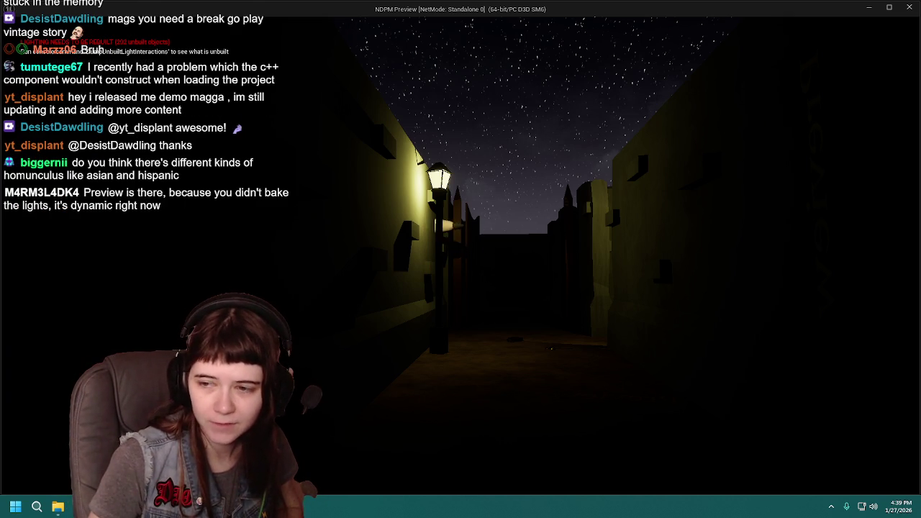
- Walk down the street past the lamppost into the glowing doorway, then pause
{"action": "key", "text": "w"}
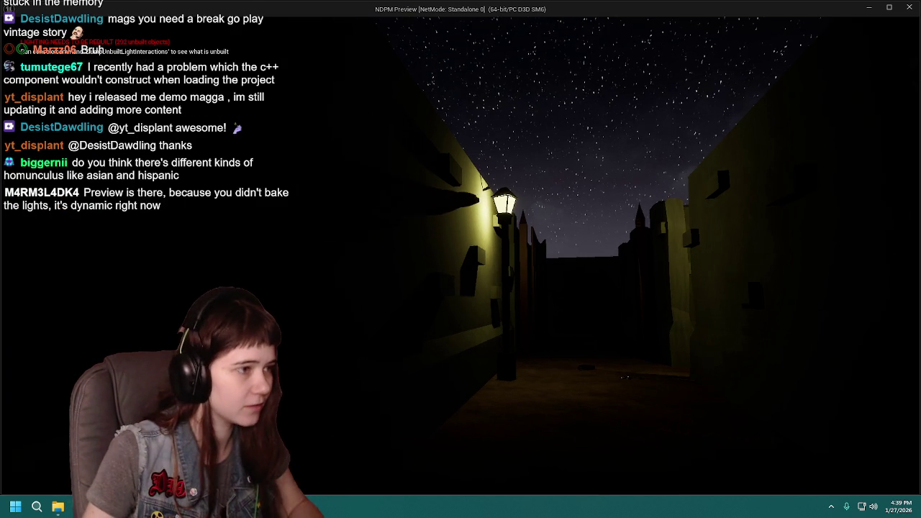
{"action": "mouse_move", "coordinate": [461, 259]}
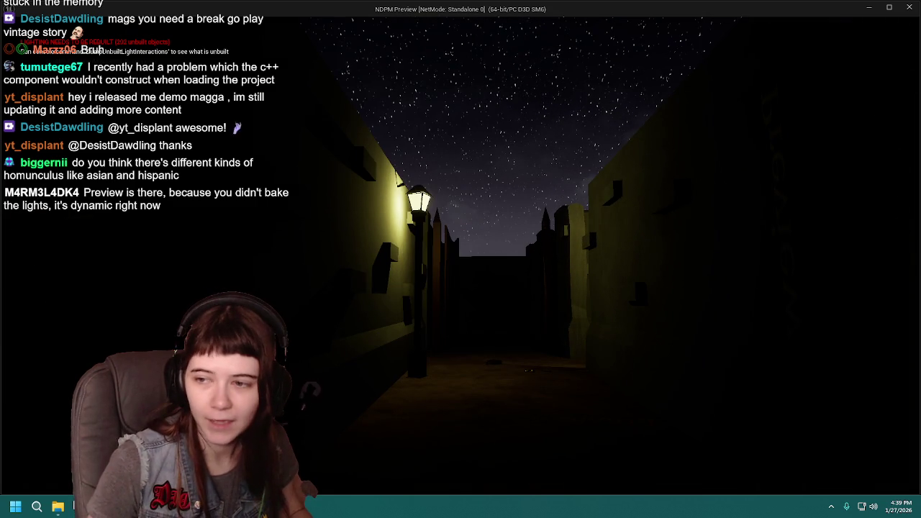
{"action": "key", "text": "w"}
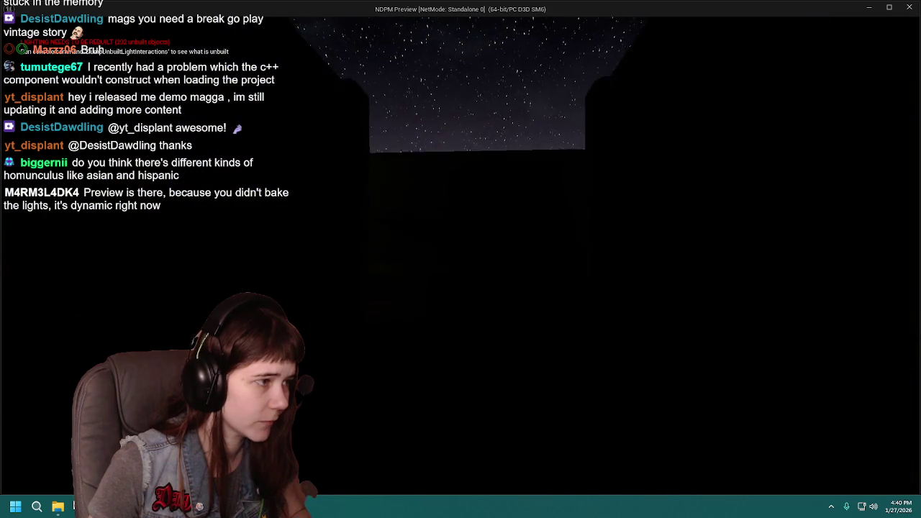
{"action": "key", "text": "w"}
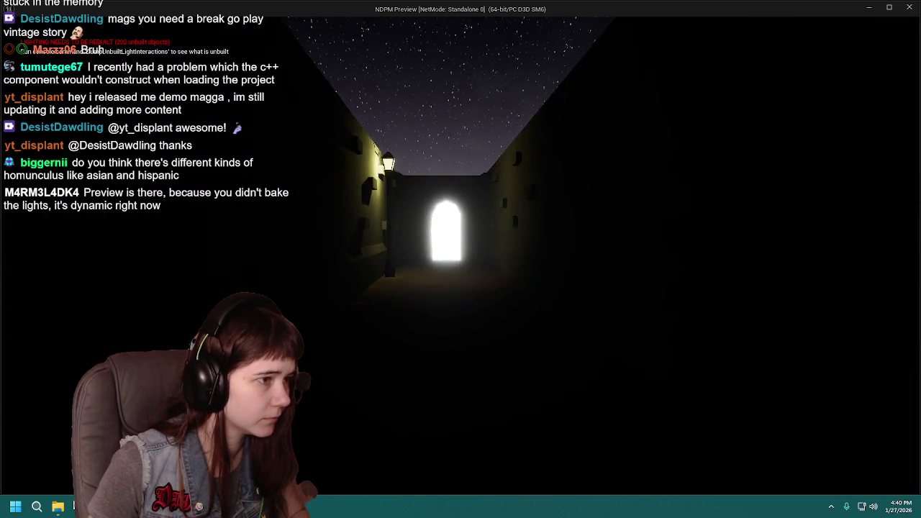
{"action": "key", "text": "w"}
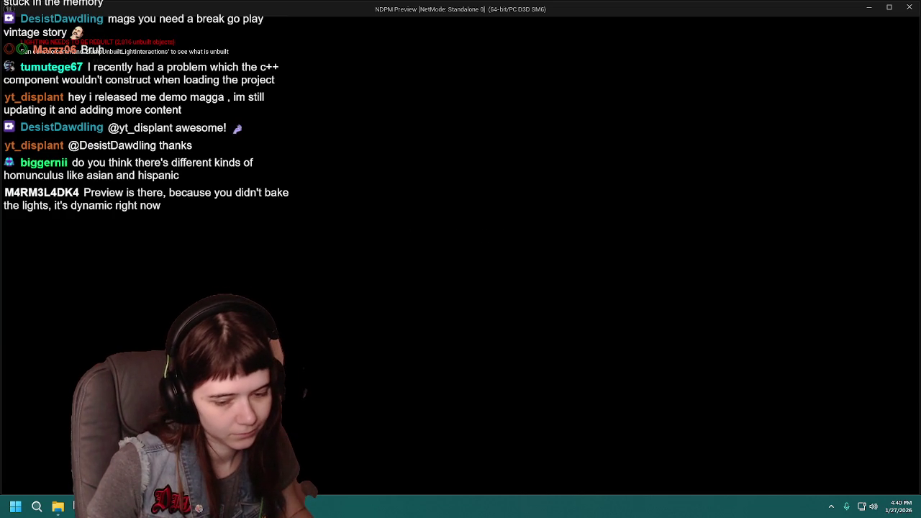
{"action": "key", "text": "Escape"}
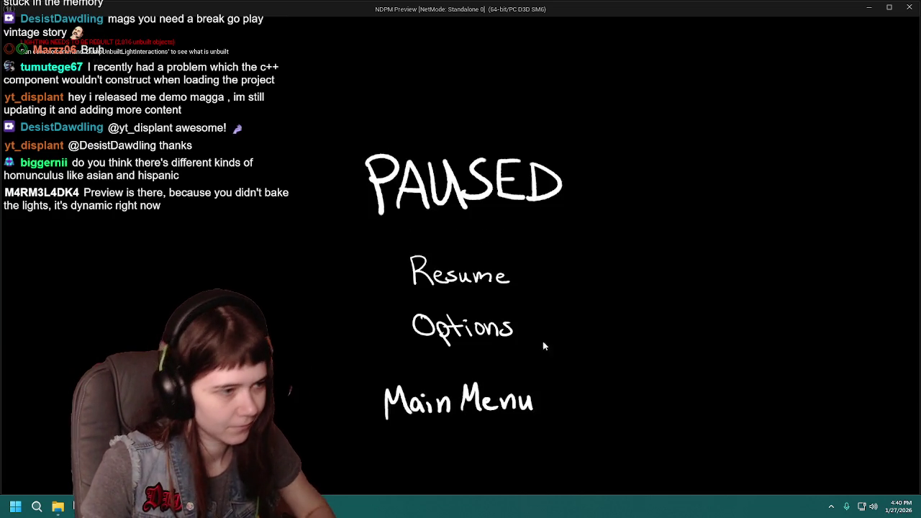
- Set the game difficulty to Hard in Options and resume play
{"action": "left_click", "coordinate": [555, 338]}
{"action": "left_click", "coordinate": [659, 252]}
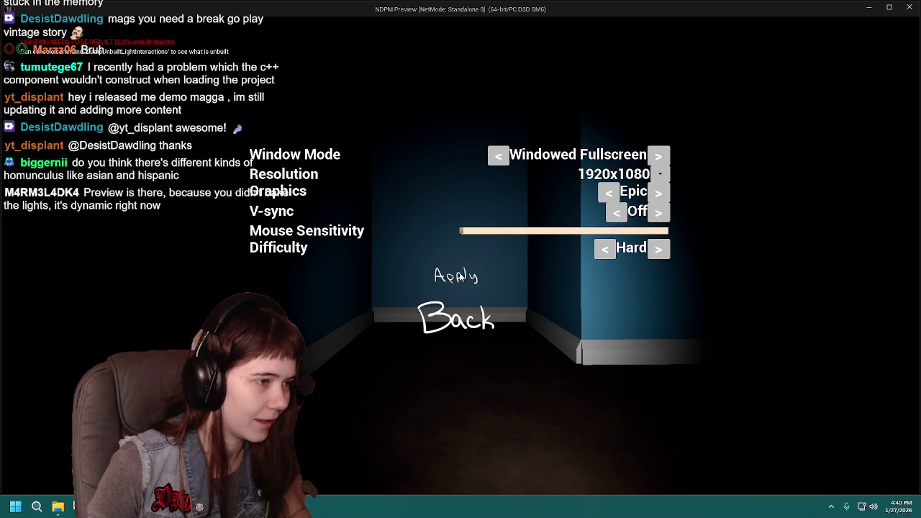
{"action": "left_click", "coordinate": [465, 326]}
{"action": "key", "text": "Escape"}
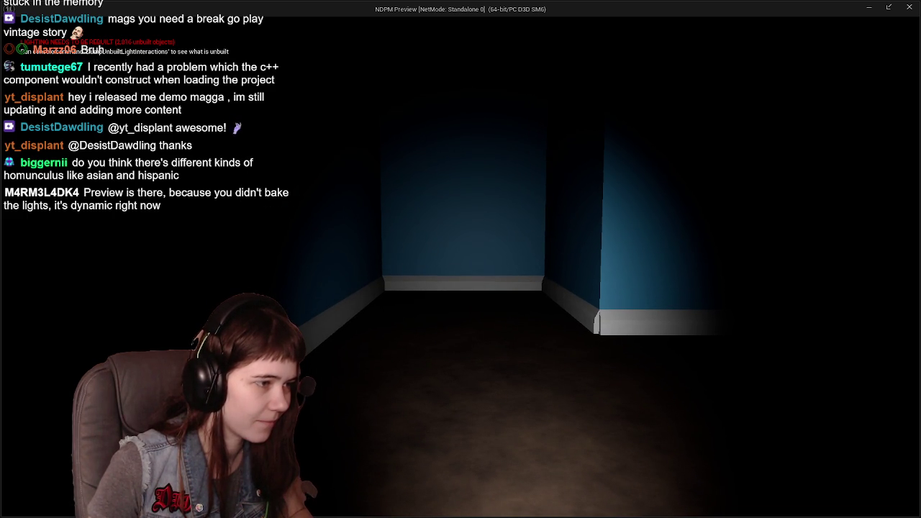
- Walk the blue-lit corridors through the doorway to the bear nightlight
{"action": "key", "text": "w"}
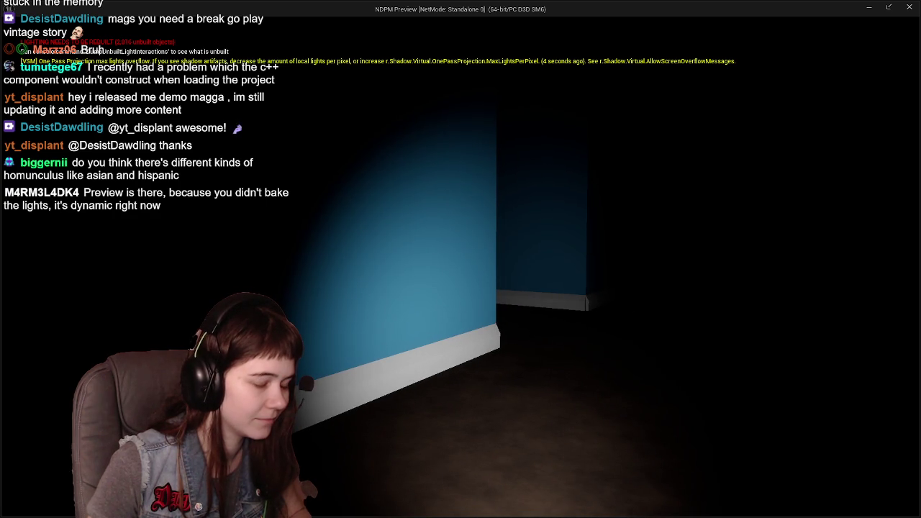
{"action": "key", "text": "w"}
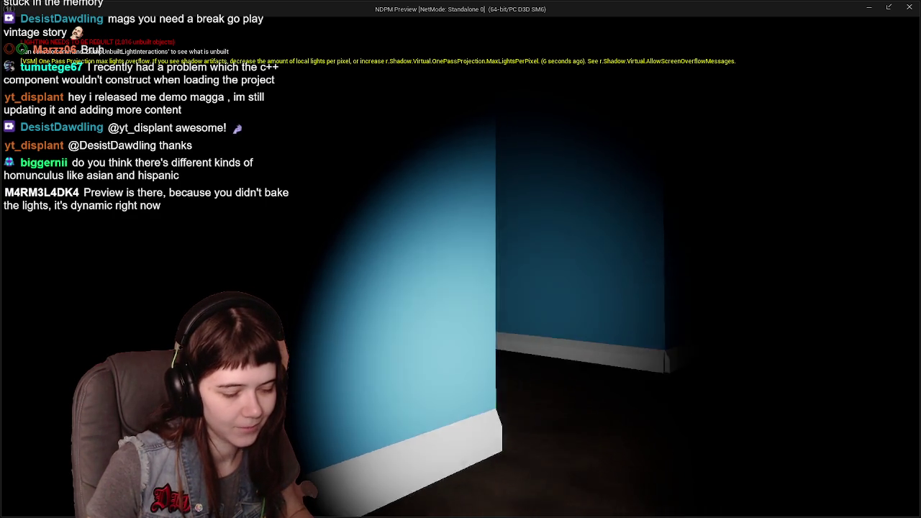
{"action": "key", "text": "w"}
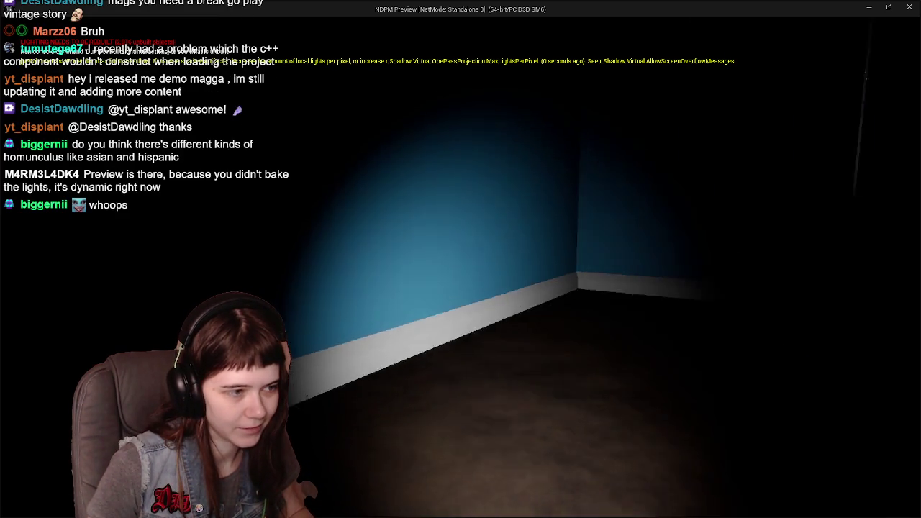
{"action": "key", "text": "w"}
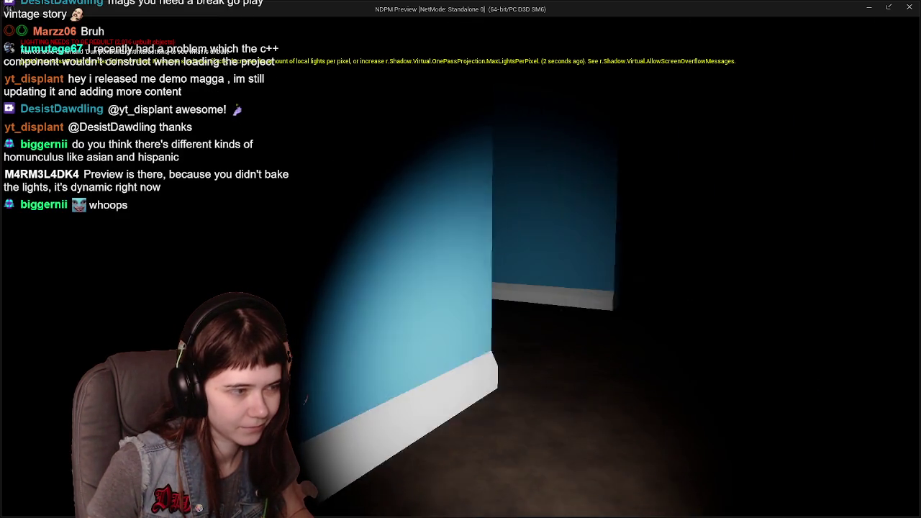
{"action": "key", "text": "w"}
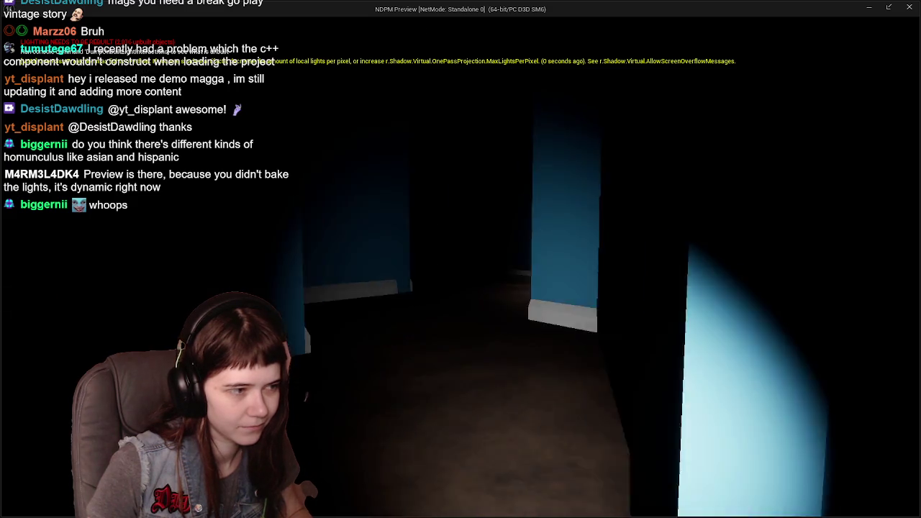
{"action": "key", "text": "w"}
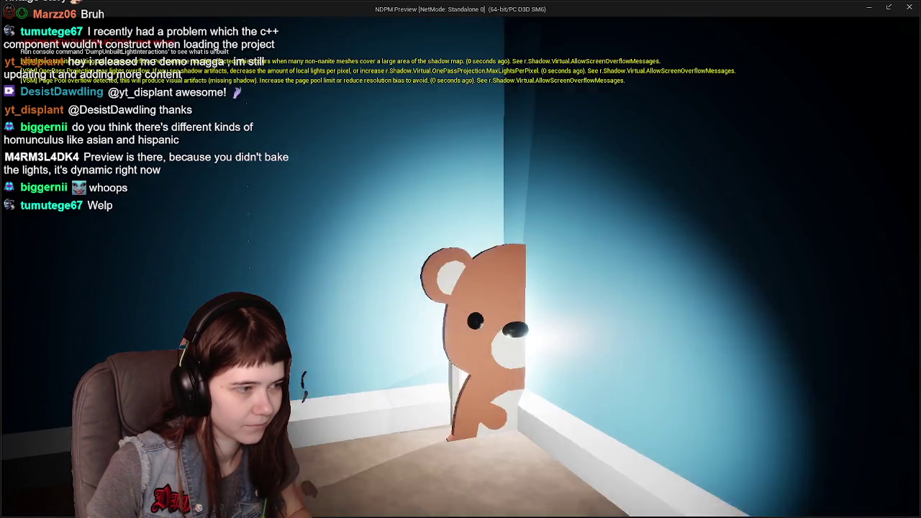
- Circle the bear nightlight to check its glow, then quit back to the editor
{"action": "key", "text": "s"}
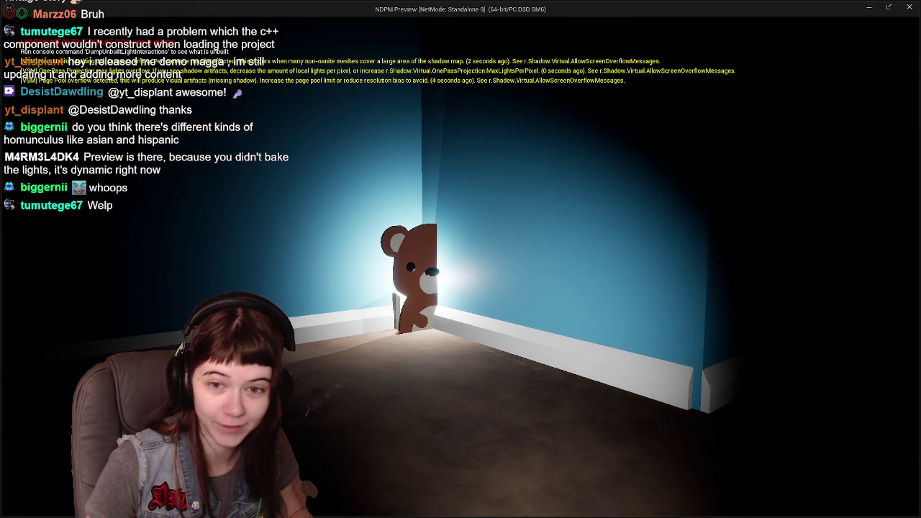
{"action": "key", "text": "s"}
{"action": "key", "text": "w"}
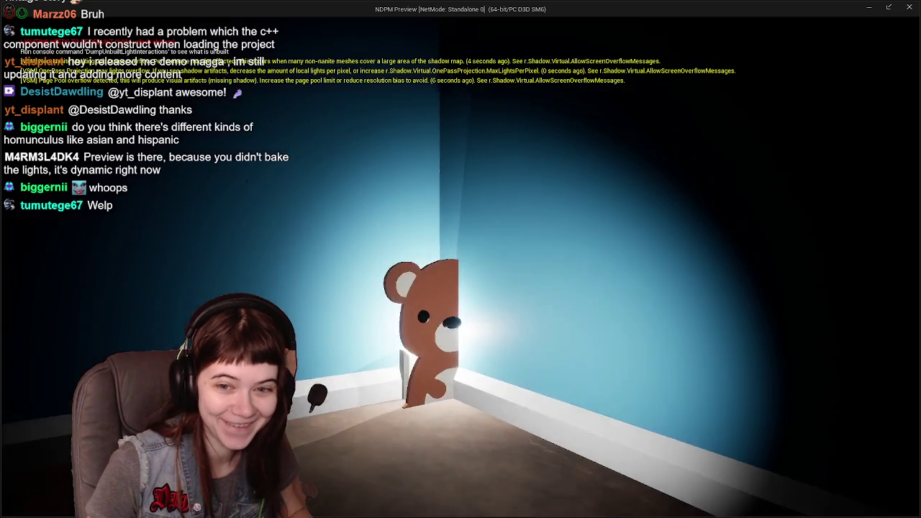
{"action": "key", "text": "a"}
{"action": "key", "text": "s"}
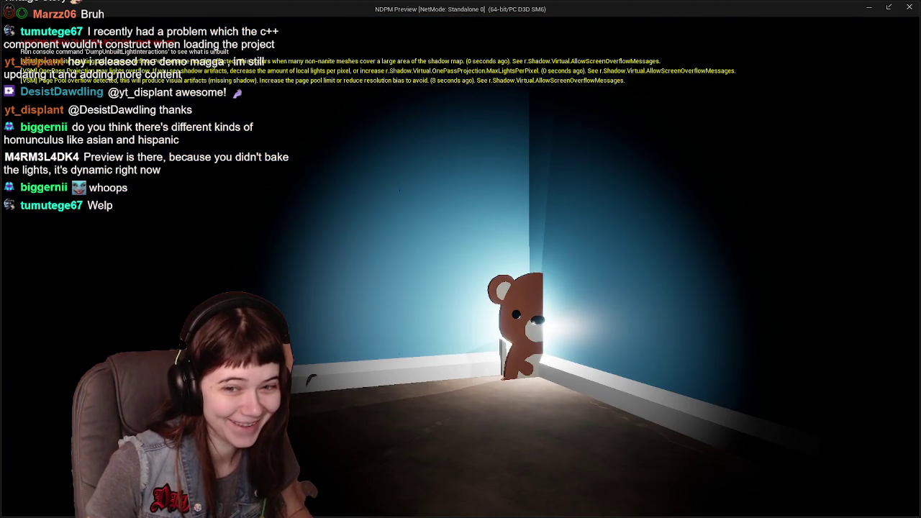
{"action": "key", "text": "s"}
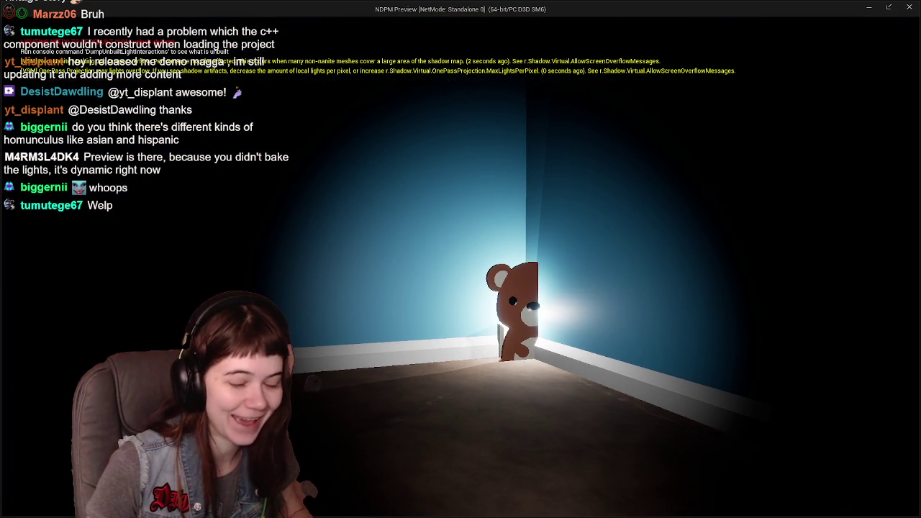
{"action": "key", "text": "Escape"}
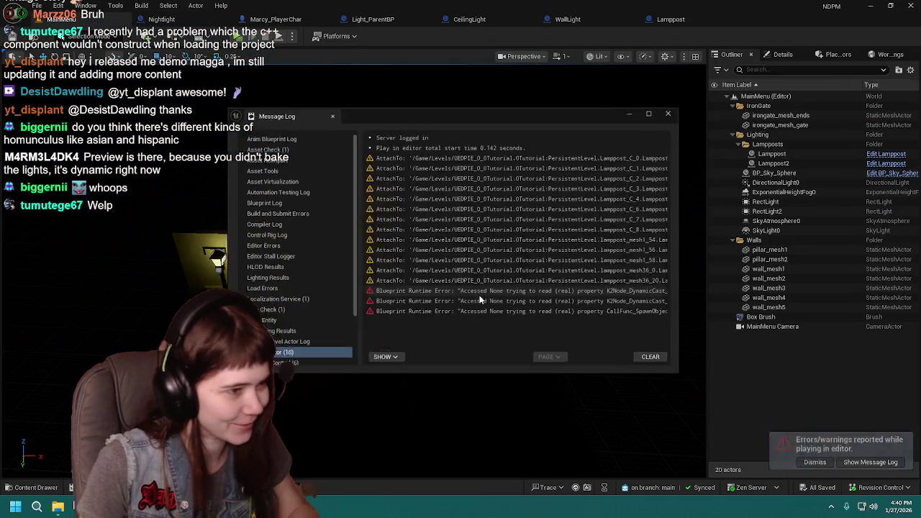
- Dismiss the errors notification, clear and close the Message Log, and open the 1Childhood level from Levels
{"action": "left_click", "coordinate": [808, 464]}
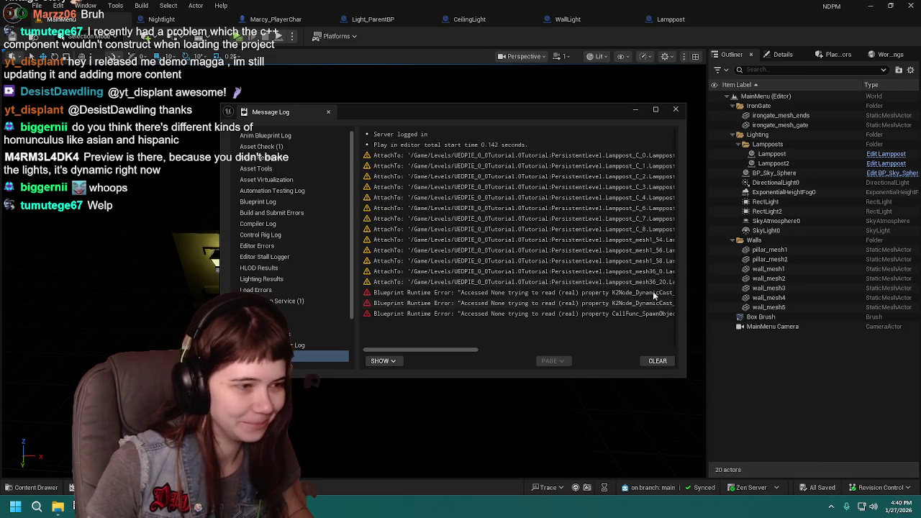
{"action": "left_click", "coordinate": [657, 361]}
{"action": "left_click", "coordinate": [634, 110]}
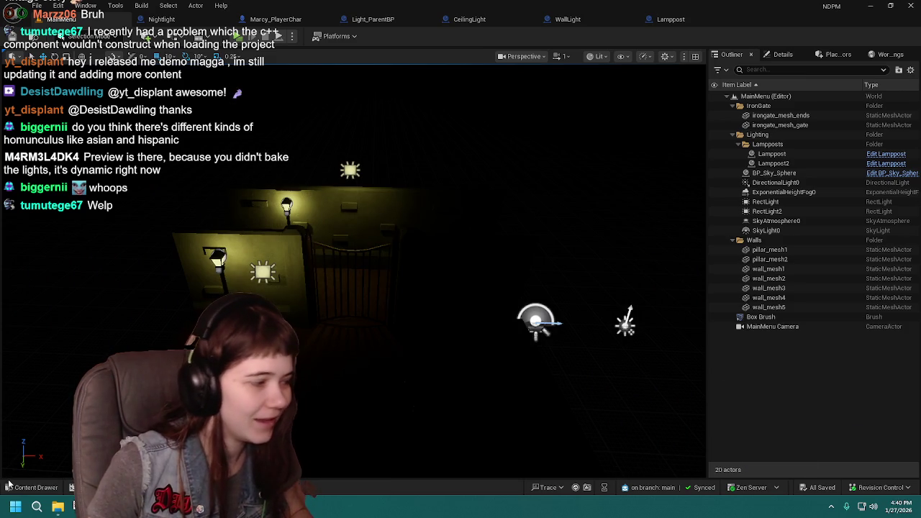
{"action": "left_click", "coordinate": [33, 487]}
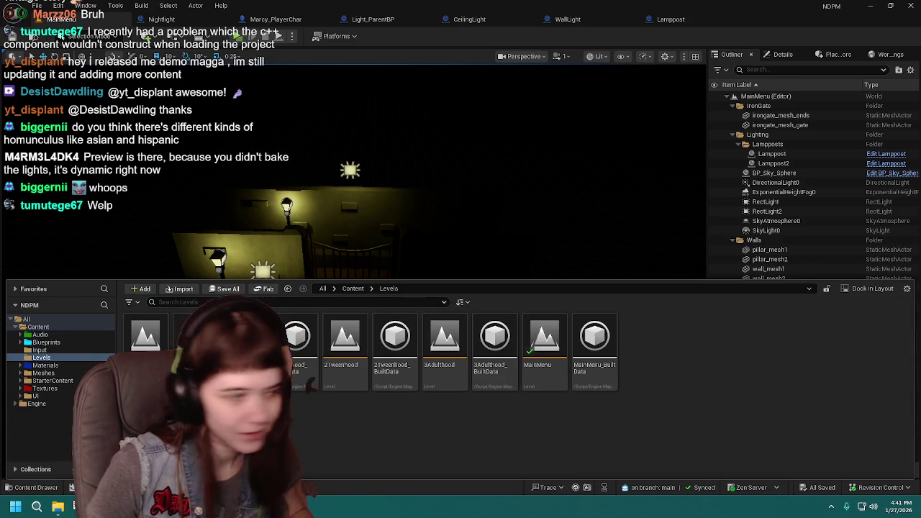
{"action": "double_click", "coordinate": [244, 339]}
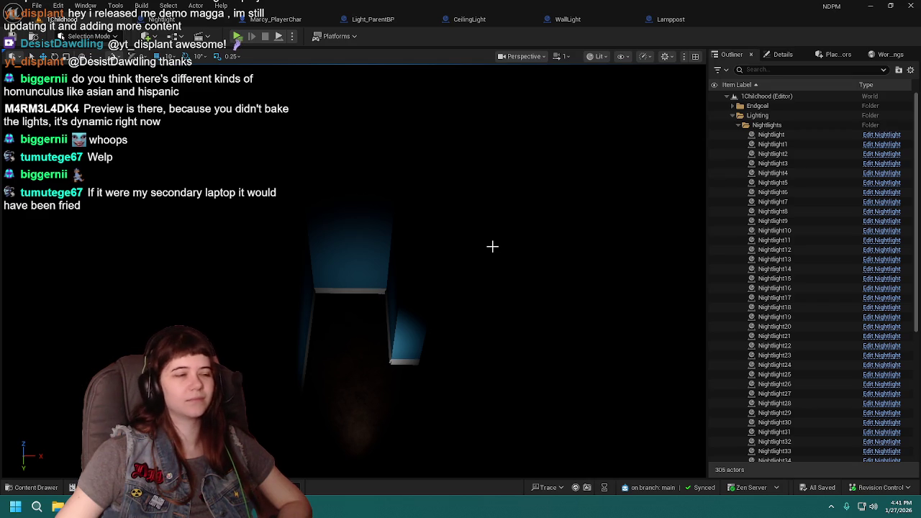
- Frame the first Nightlight, drag it left along X, then select and inspect Nightlight42 in the corner
{"action": "left_click", "coordinate": [492, 248]}
{"action": "key", "text": "f"}
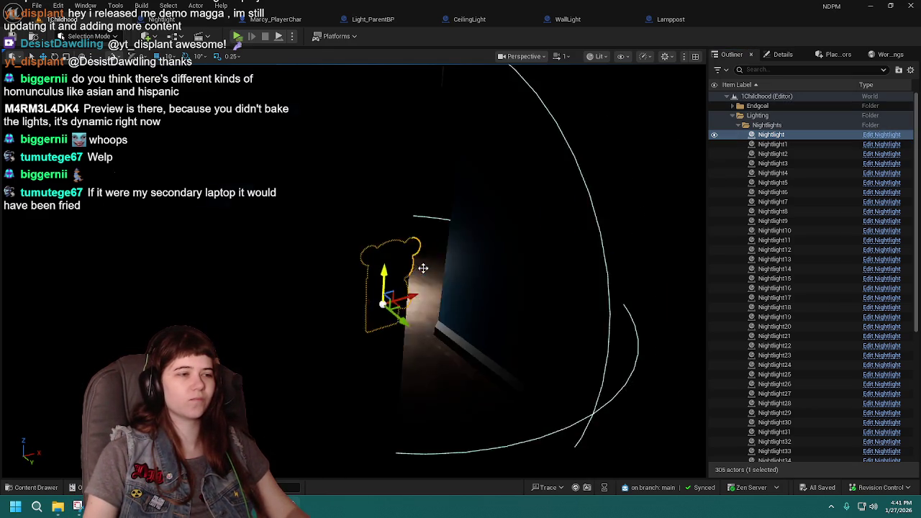
{"action": "mouse_move", "coordinate": [418, 269]}
{"action": "left_mouse_down"}
{"action": "mouse_move", "coordinate": [381, 282]}
{"action": "mouse_move", "coordinate": [424, 279]}
{"action": "left_mouse_up"}
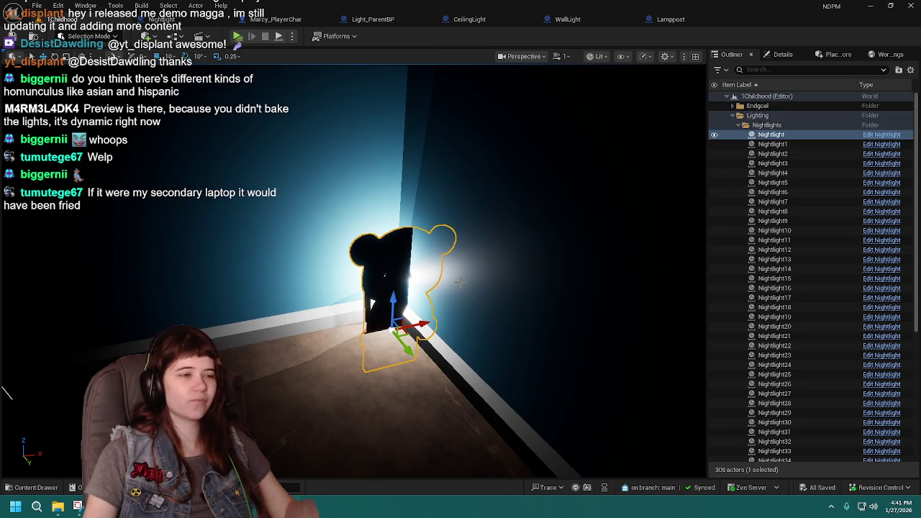
{"action": "left_click_drag", "start_coordinate": [425, 324], "coordinate": [251, 367]}
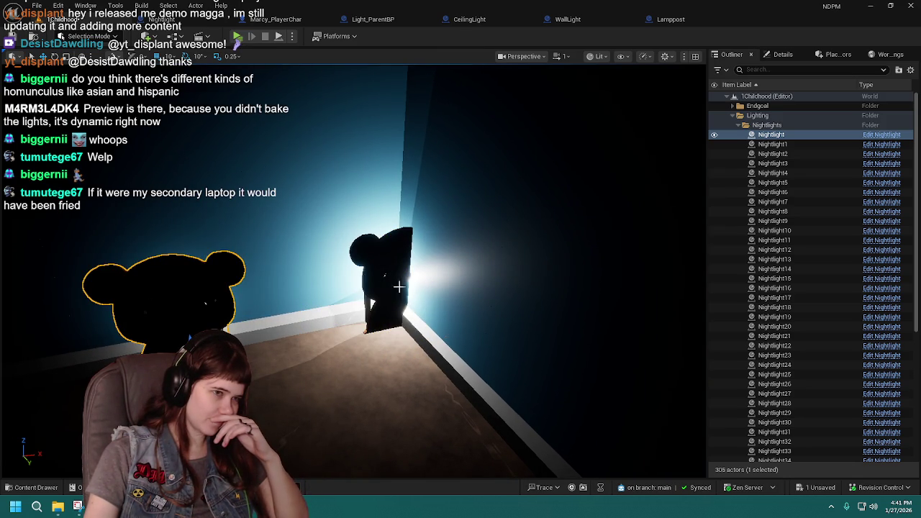
{"action": "left_click", "coordinate": [420, 319]}
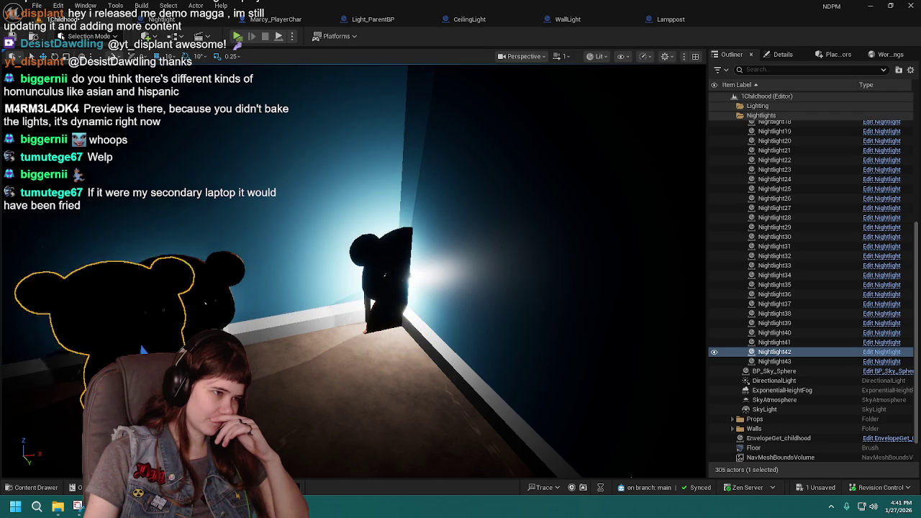
{"action": "mouse_move", "coordinate": [371, 303]}
{"action": "left_mouse_down"}
{"action": "mouse_move", "coordinate": [504, 316]}
{"action": "mouse_move", "coordinate": [489, 278]}
{"action": "left_mouse_up"}
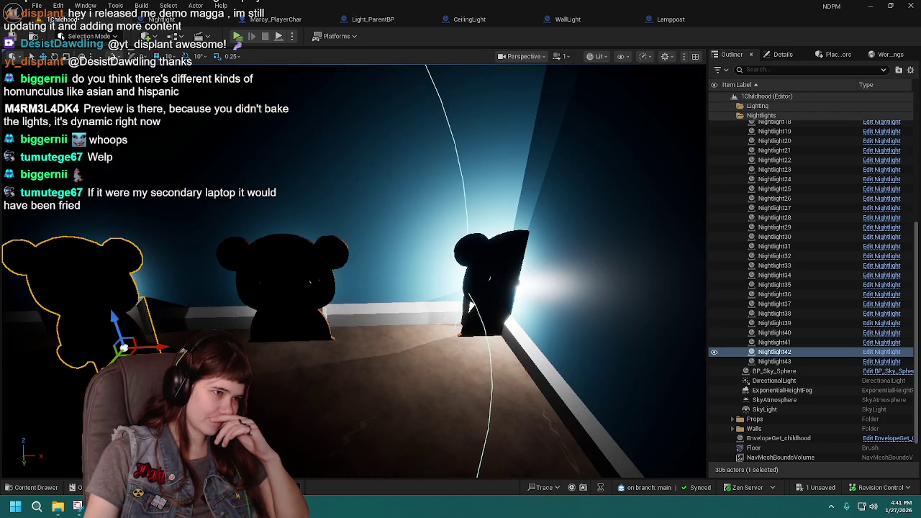
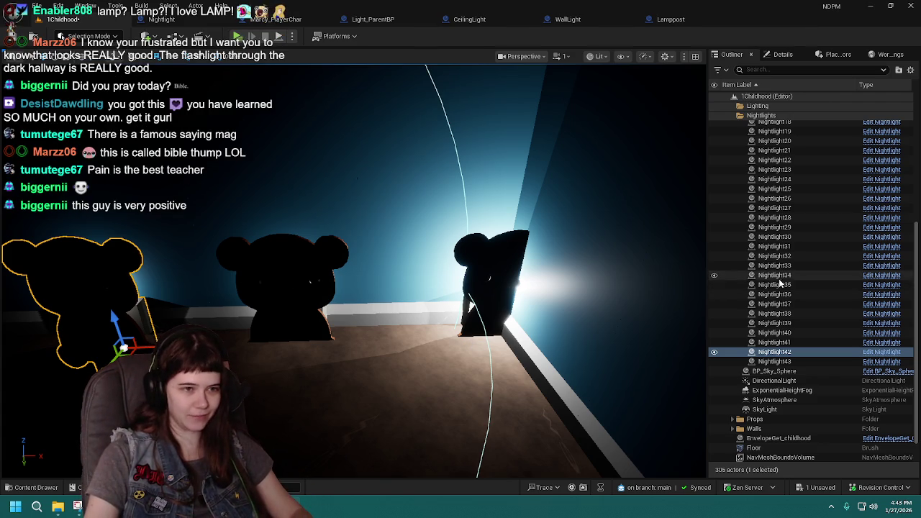
- Select all 44 bears, Nightlight through Nightlight43, in the Outliner and delete them
{"action": "scroll", "coordinate": [783, 310], "scroll_direction": "up", "scroll_amount": 6}
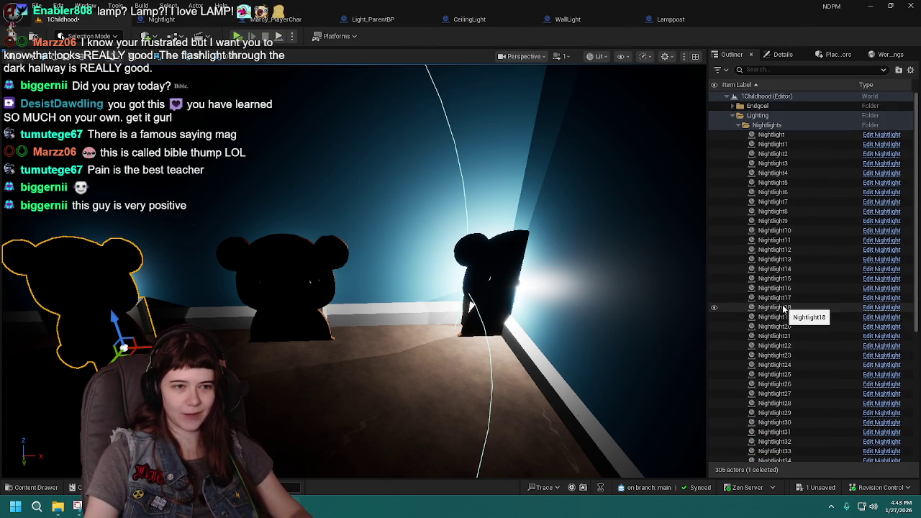
{"action": "left_click", "coordinate": [779, 144]}
{"action": "scroll", "coordinate": [797, 354], "scroll_direction": "down", "scroll_amount": 3}
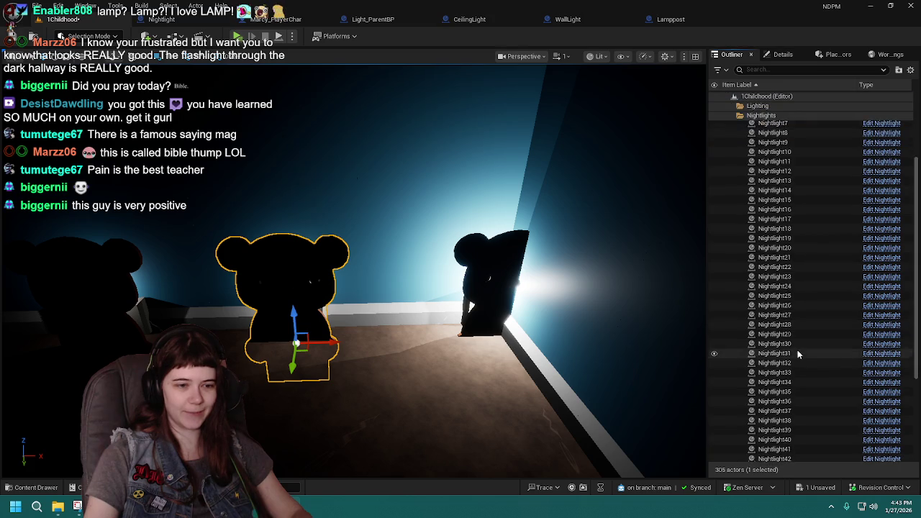
{"action": "scroll", "coordinate": [797, 354], "scroll_direction": "down", "scroll_amount": 5}
{"action": "left_click", "coordinate": [784, 332], "text": "shift"}
{"action": "left_click_drag", "start_coordinate": [507, 321], "coordinate": [526, 323]}
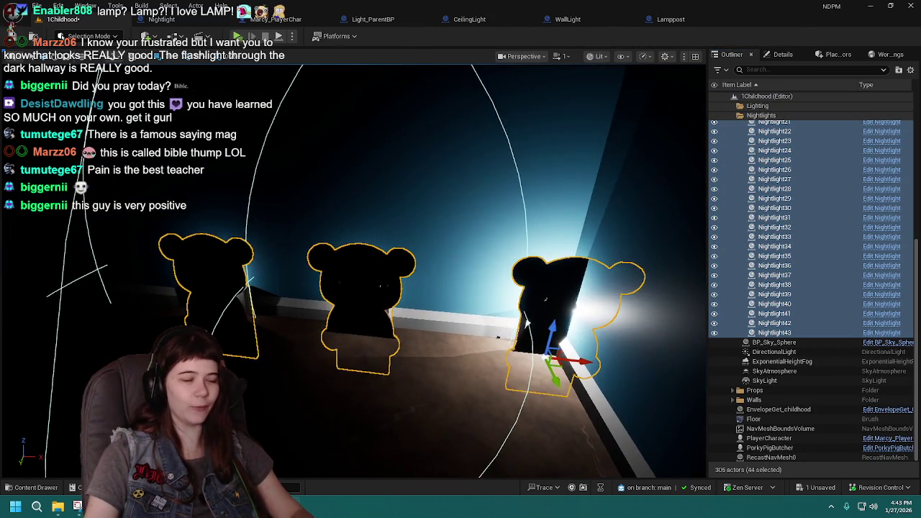
{"action": "key", "text": "Delete"}
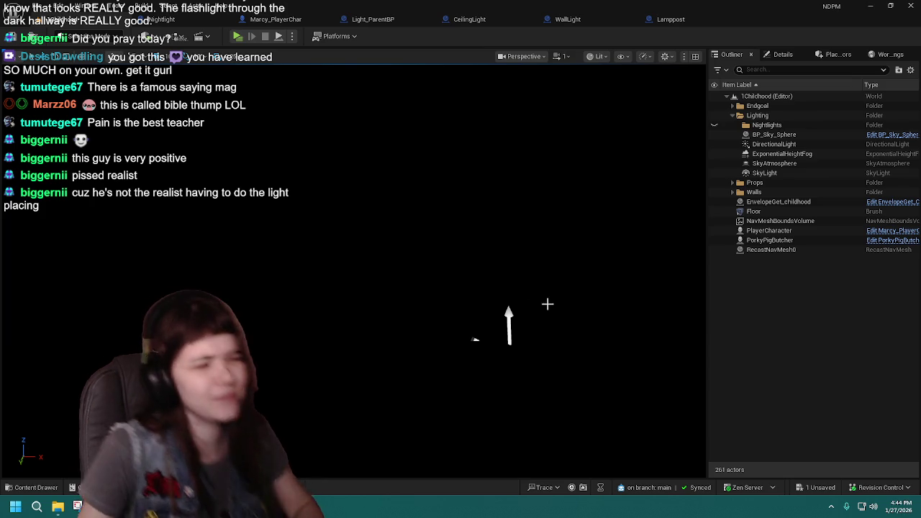
- Undo the deletion, delete Nightlight1–Nightlight43 to keep only the original, and frame it
{"action": "scroll", "coordinate": [419, 315], "scroll_direction": "up", "scroll_amount": 2}
{"action": "key", "text": "ctrl+z"}
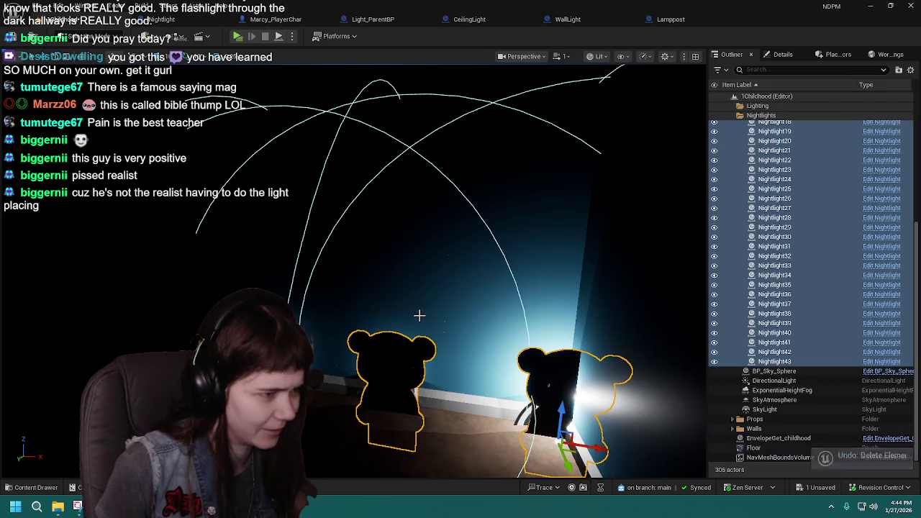
{"action": "left_click", "coordinate": [783, 362]}
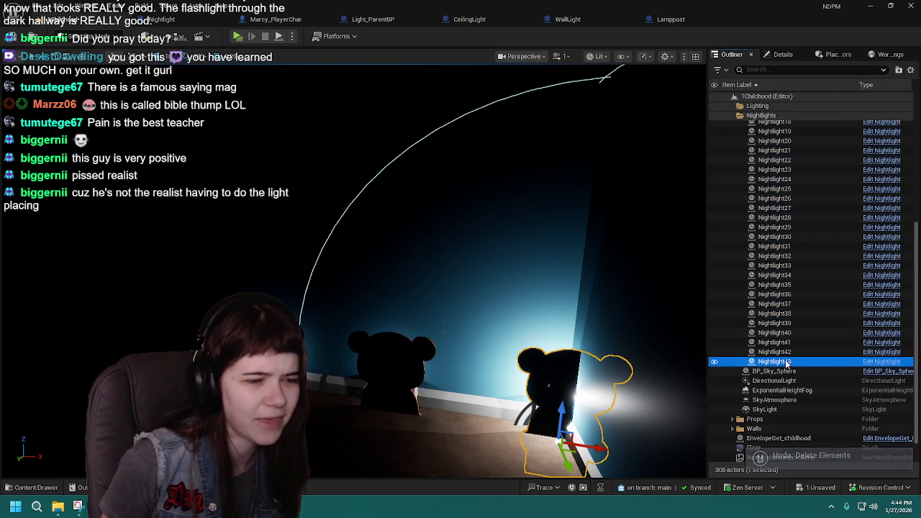
{"action": "scroll", "coordinate": [786, 363], "scroll_direction": "up", "scroll_amount": 5}
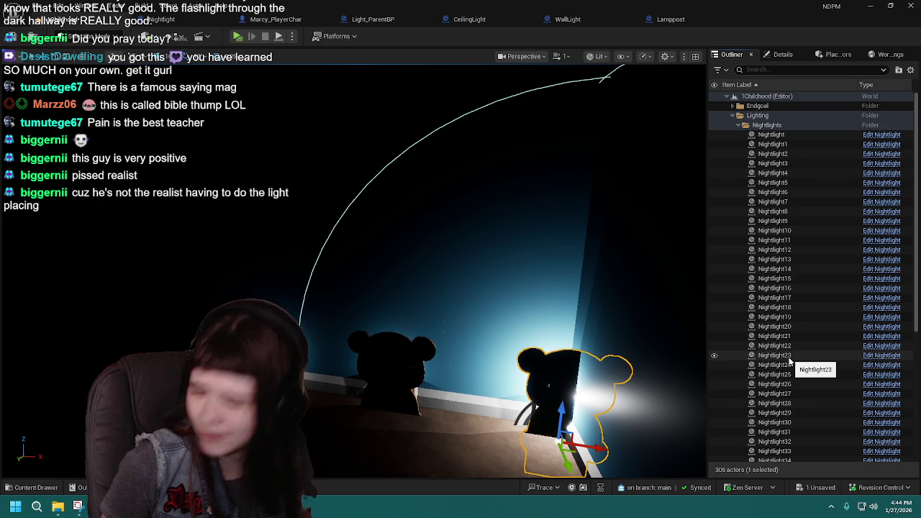
{"action": "left_click", "coordinate": [787, 144], "text": "shift"}
{"action": "key", "text": "Delete"}
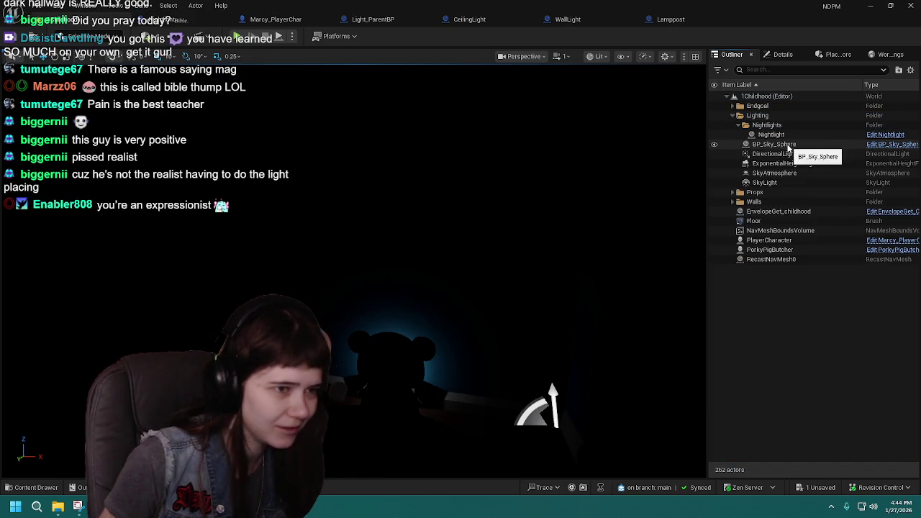
{"action": "double_click", "coordinate": [770, 134]}
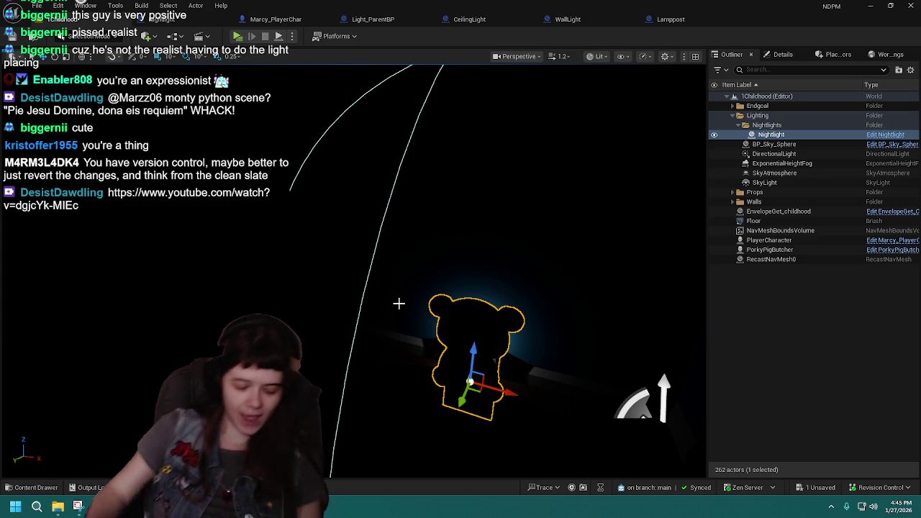
{"action": "key", "text": "ctrl+z"}
{"action": "key", "text": "ctrl+z"}
{"action": "key", "text": "ctrl+z"}
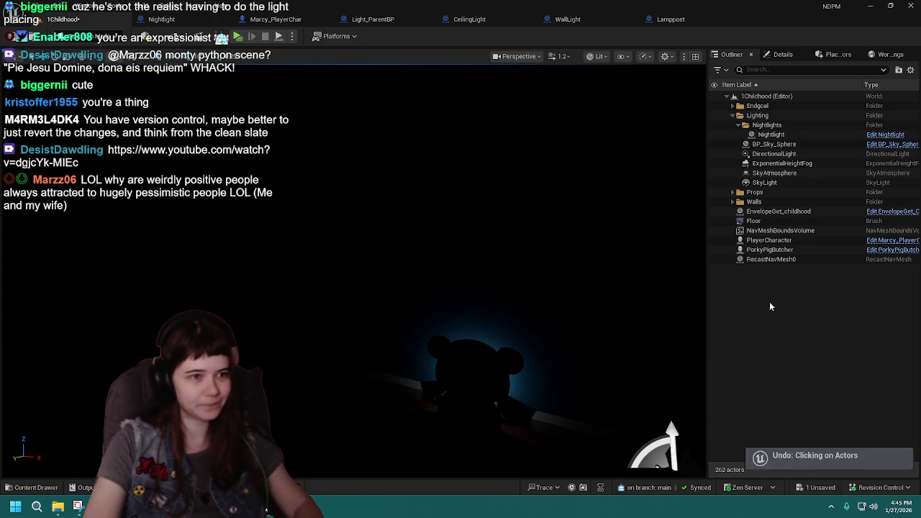
- Delete Nightlight1 through Nightlight43 again and frame the remaining original Nightlight
{"action": "left_click", "coordinate": [771, 134], "text": "ctrl"}
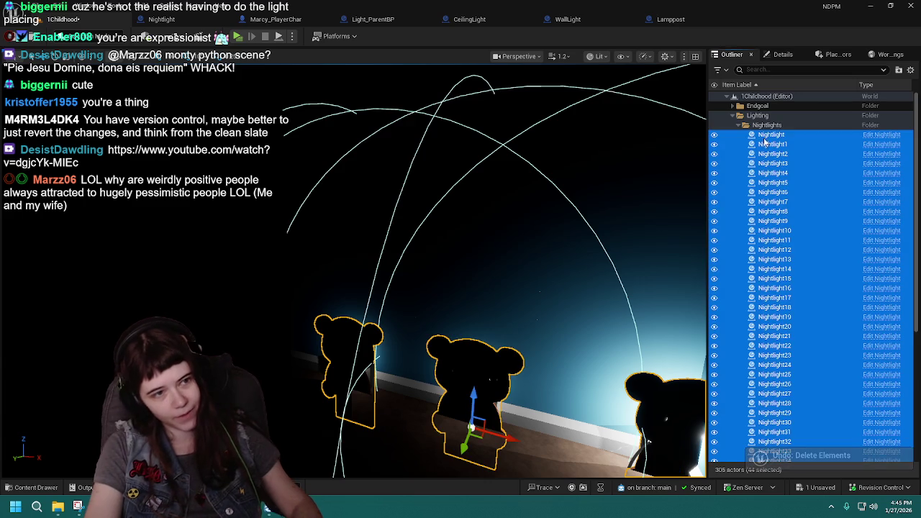
{"action": "scroll", "coordinate": [782, 255], "scroll_direction": "down", "scroll_amount": 2}
{"action": "scroll", "coordinate": [783, 255], "scroll_direction": "down", "scroll_amount": 5}
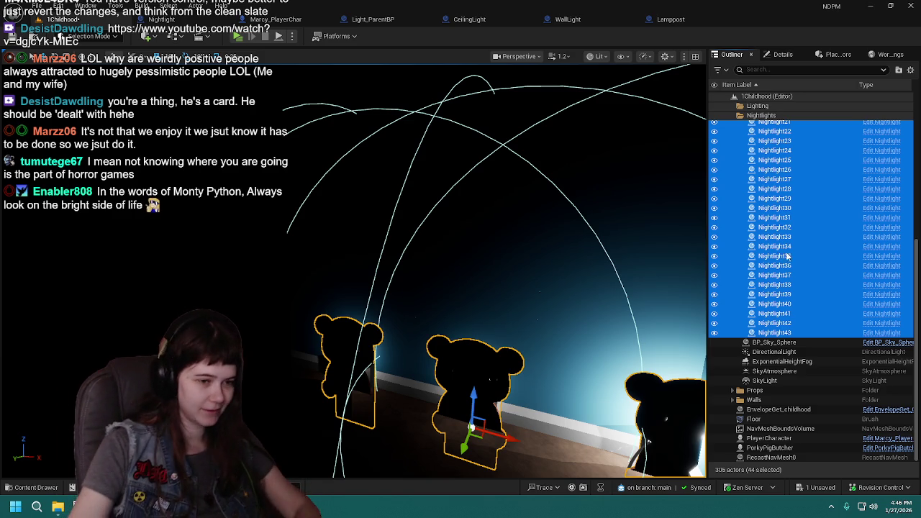
{"action": "left_click", "coordinate": [783, 331]}
{"action": "scroll", "coordinate": [777, 302], "scroll_direction": "up", "scroll_amount": 5}
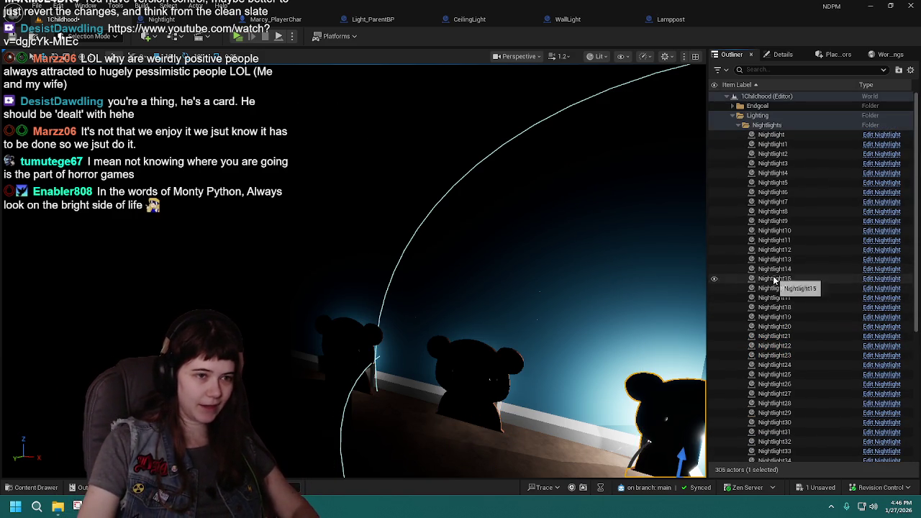
{"action": "left_click", "coordinate": [792, 148], "text": "shift"}
{"action": "key", "text": "Delete"}
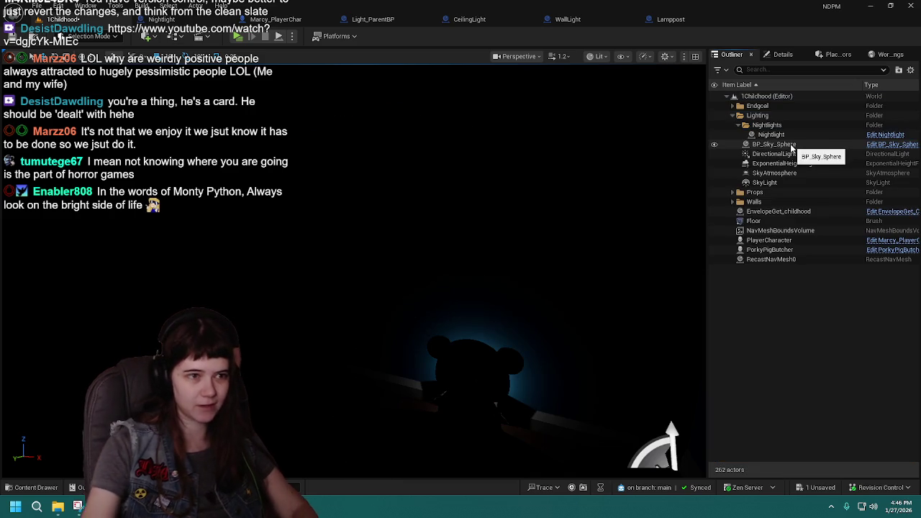
{"action": "left_click", "coordinate": [764, 136]}
{"action": "key", "text": "f"}
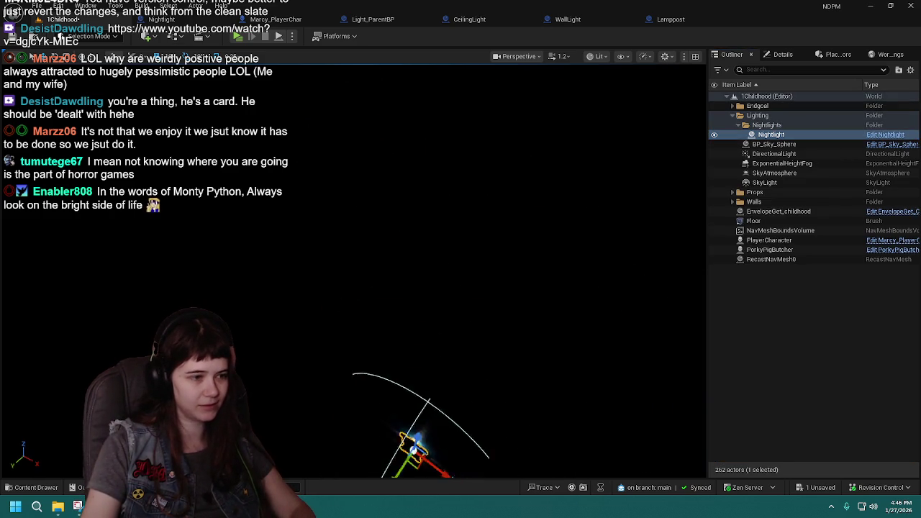
- Set grid snap to 5 and slide the Nightlight slightly along the Y axis
{"action": "key", "text": "f"}
{"action": "mouse_move", "coordinate": [352, 274]}
{"action": "left_mouse_down"}
{"action": "mouse_move", "coordinate": [313, 205]}
{"action": "mouse_move", "coordinate": [356, 248]}
{"action": "mouse_move", "coordinate": [430, 256]}
{"action": "left_mouse_up"}
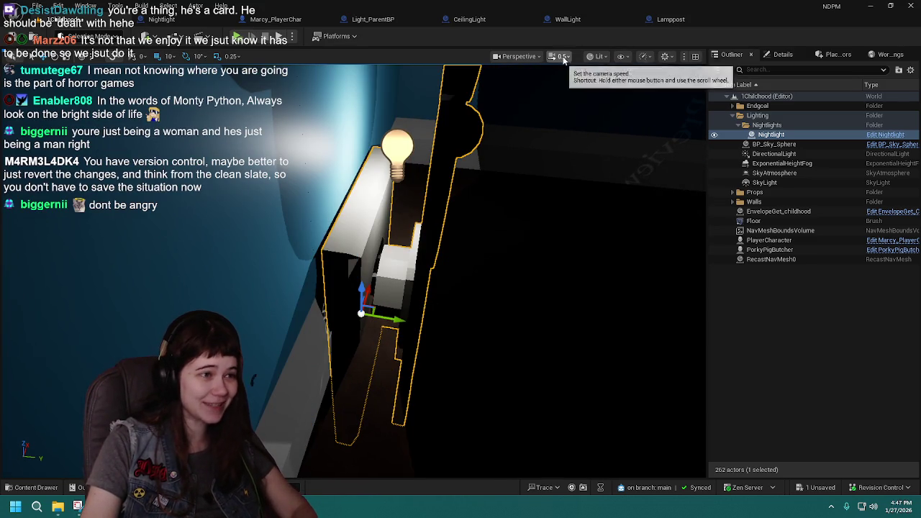
{"action": "left_click", "coordinate": [167, 56]}
{"action": "left_click", "coordinate": [173, 85]}
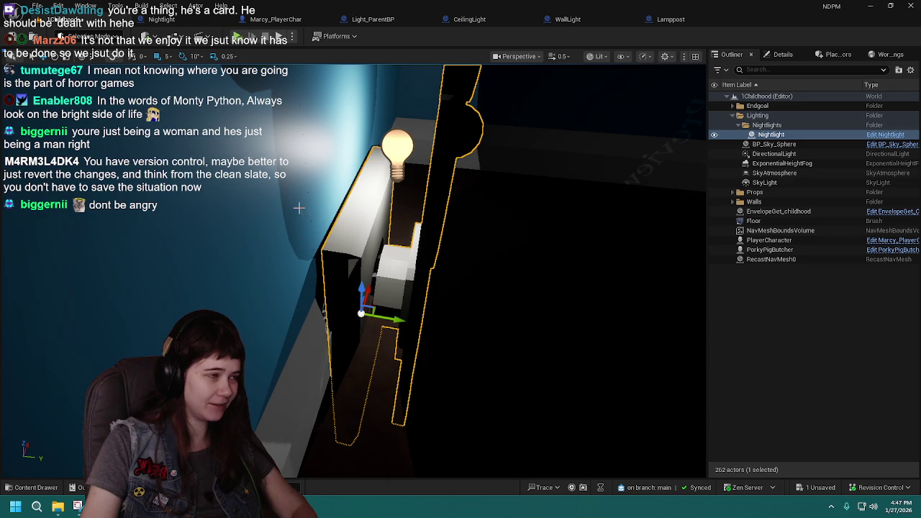
{"action": "left_click", "coordinate": [167, 57]}
{"action": "left_click_drag", "start_coordinate": [398, 319], "coordinate": [390, 318]}
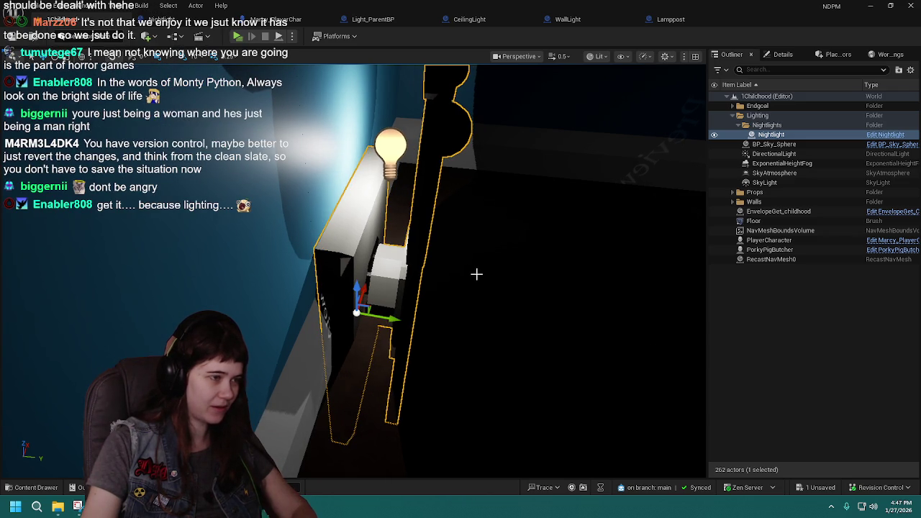
- Lift the Nightlight to Location Z 70, then return to the 1Childhood level's Outliner
{"action": "left_click", "coordinate": [783, 54]}
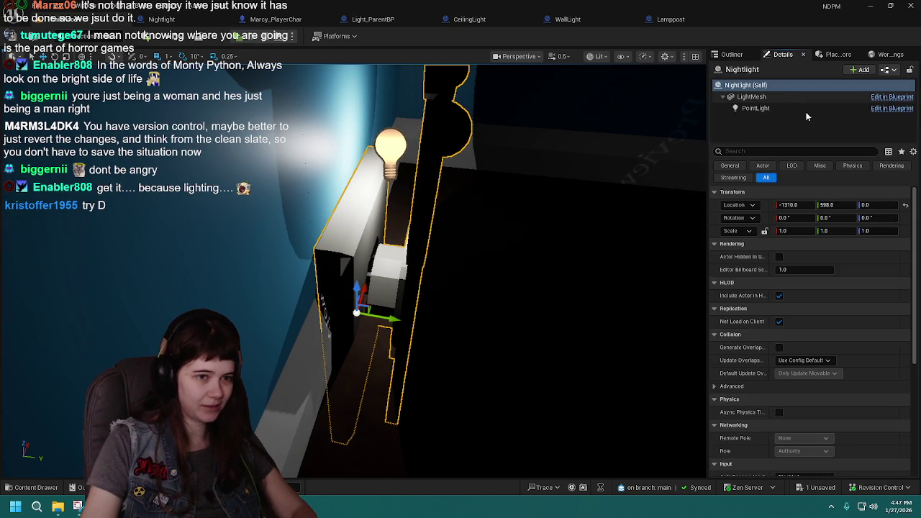
{"action": "left_click", "coordinate": [879, 205]}
{"action": "type", "text": "70"}
{"action": "key", "text": "Return"}
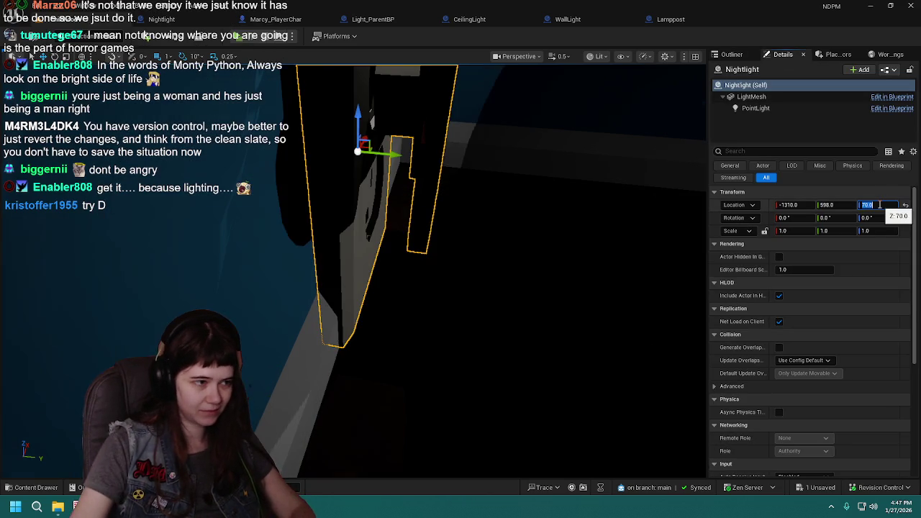
{"action": "key", "text": "f"}
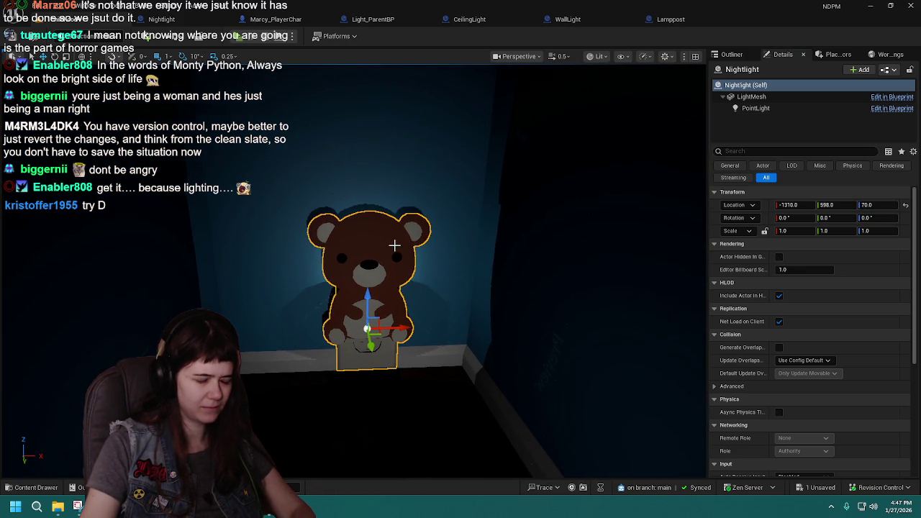
{"action": "left_click", "coordinate": [735, 55]}
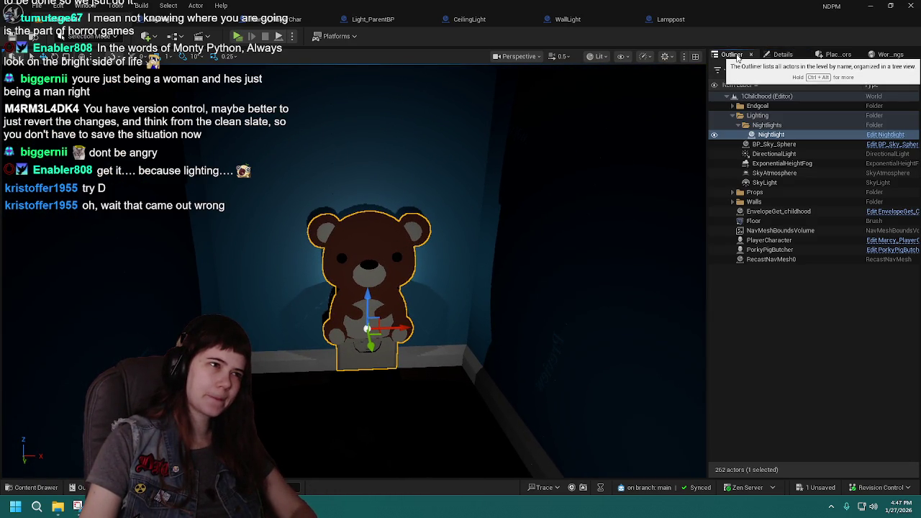
{"action": "left_click_drag", "start_coordinate": [201, 20], "coordinate": [821, 350]}
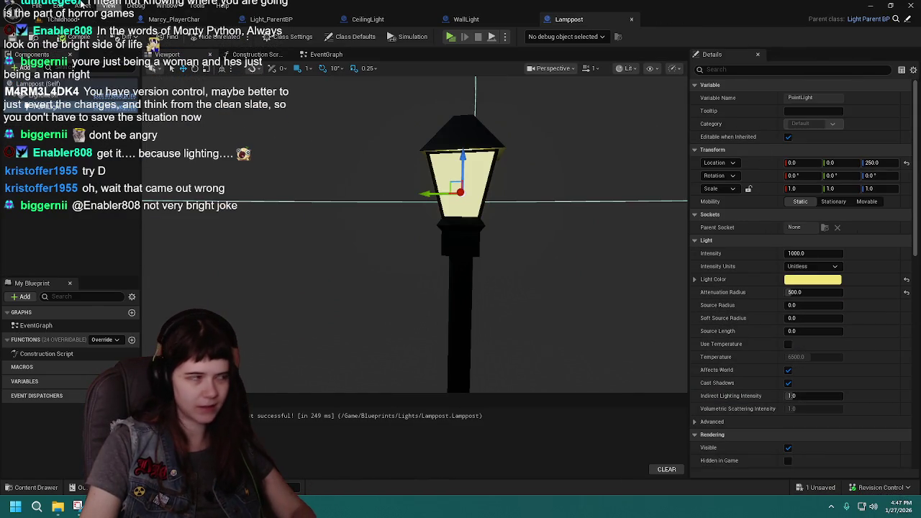
{"action": "left_click", "coordinate": [63, 19]}
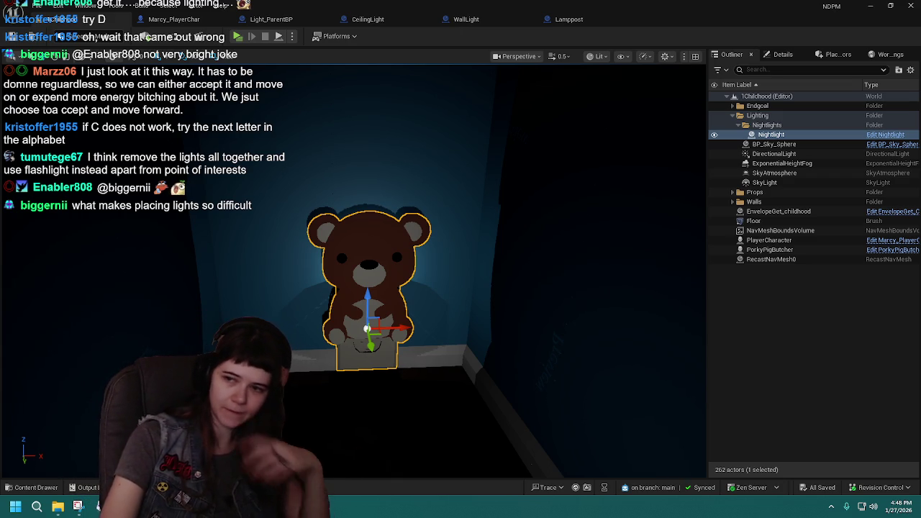
- Move the teddy-bear nightlight along X to -1320 so it sits flush on the wall
{"action": "key", "text": "ctrl+z"}
{"action": "key", "text": "ctrl+z"}
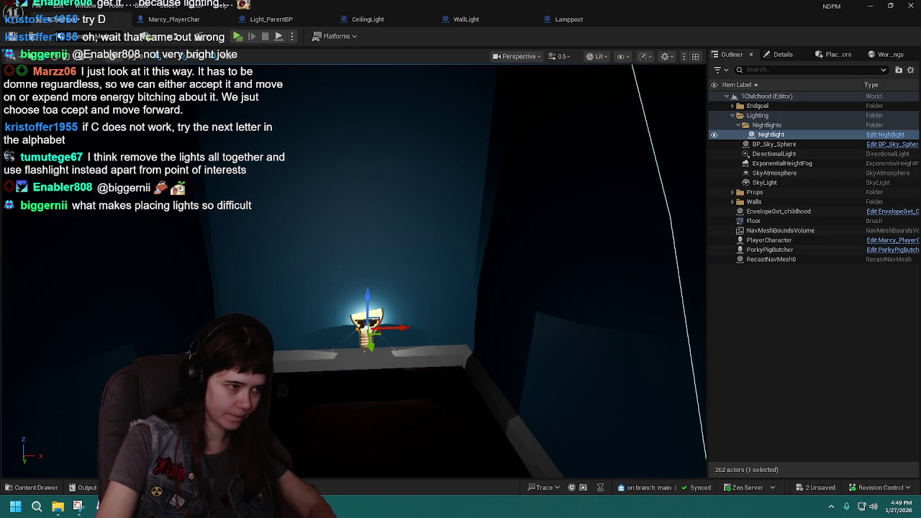
{"action": "key", "text": "ctrl+y"}
{"action": "key", "text": "ctrl+y"}
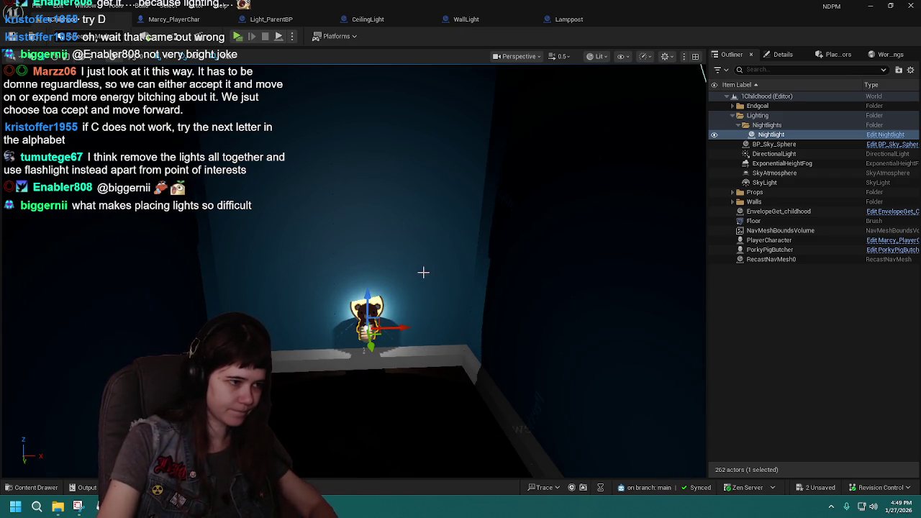
{"action": "scroll", "coordinate": [422, 269], "scroll_direction": "up", "scroll_amount": 5}
{"action": "mouse_move", "coordinate": [421, 269]}
{"action": "left_mouse_down"}
{"action": "mouse_move", "coordinate": [302, 284]}
{"action": "mouse_move", "coordinate": [315, 309]}
{"action": "left_mouse_up"}
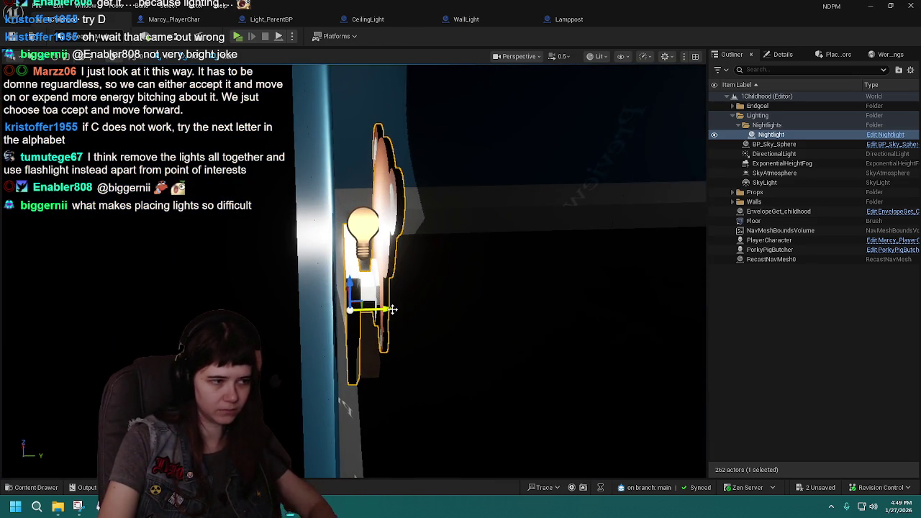
{"action": "left_click_drag", "start_coordinate": [393, 309], "coordinate": [382, 309]}
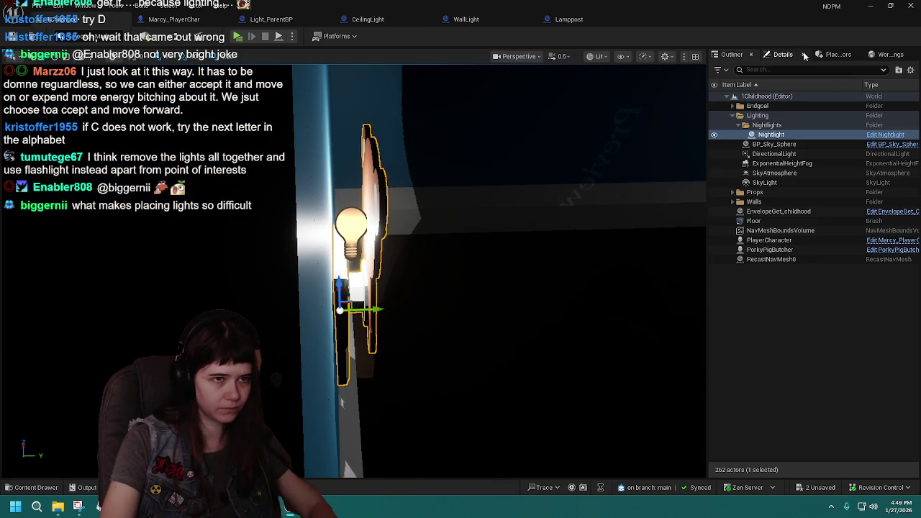
{"action": "left_click", "coordinate": [783, 54]}
{"action": "key", "text": "f"}
{"action": "left_click_drag", "start_coordinate": [353, 315], "coordinate": [471, 332]}
{"action": "left_click_drag", "start_coordinate": [421, 287], "coordinate": [403, 290]}
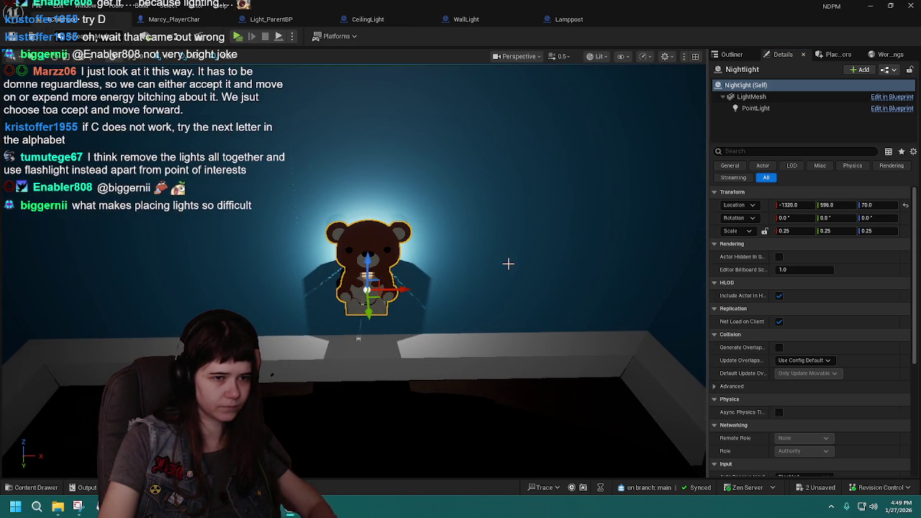
{"action": "scroll", "coordinate": [508, 264], "scroll_direction": "up", "scroll_amount": 2}
{"action": "mouse_move", "coordinate": [352, 273]}
{"action": "left_mouse_down"}
{"action": "mouse_move", "coordinate": [251, 273]}
{"action": "mouse_move", "coordinate": [352, 273]}
{"action": "left_mouse_up"}
- Try Location Y 595, then revert it to 596 and view the room corner
{"action": "left_click", "coordinate": [838, 205]}
{"action": "type", "text": "5"}
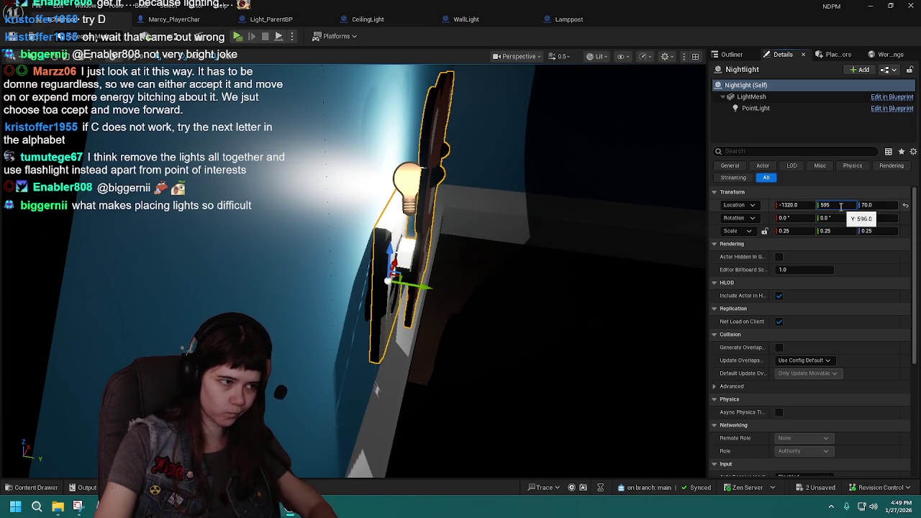
{"action": "type", "text": "95"}
{"action": "key", "text": "Return"}
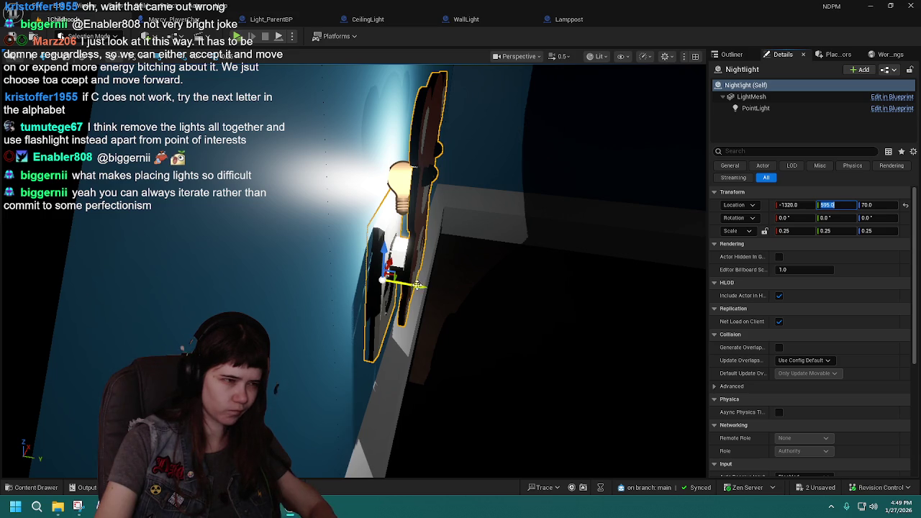
{"action": "key", "text": "ctrl+z"}
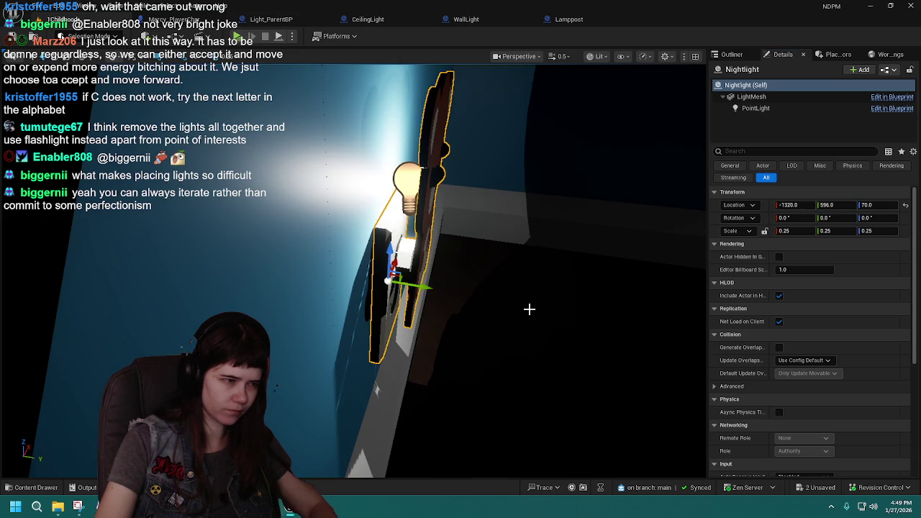
{"action": "mouse_move", "coordinate": [528, 308]}
{"action": "left_mouse_down"}
{"action": "mouse_move", "coordinate": [518, 360]}
{"action": "mouse_move", "coordinate": [518, 310]}
{"action": "left_mouse_up"}
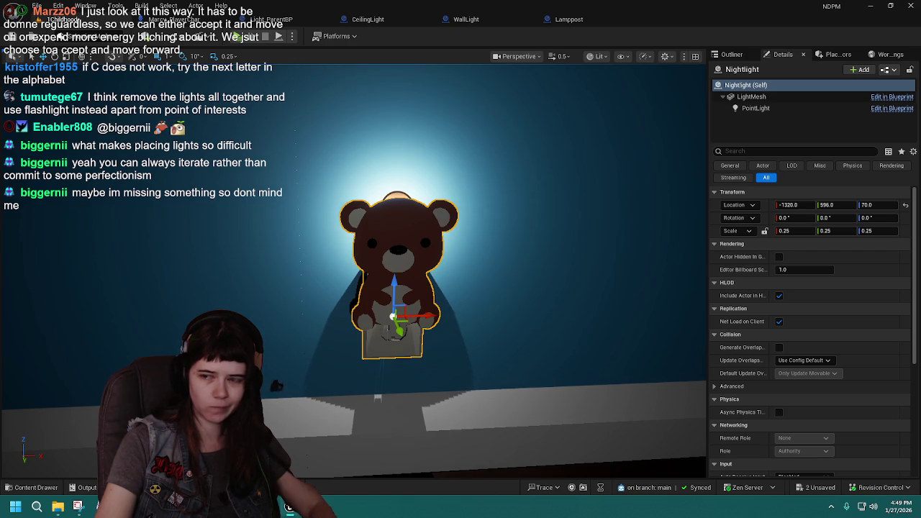
{"action": "left_click_drag", "start_coordinate": [602, 238], "coordinate": [612, 259]}
{"action": "scroll", "coordinate": [613, 232], "scroll_direction": "up", "scroll_amount": 5}
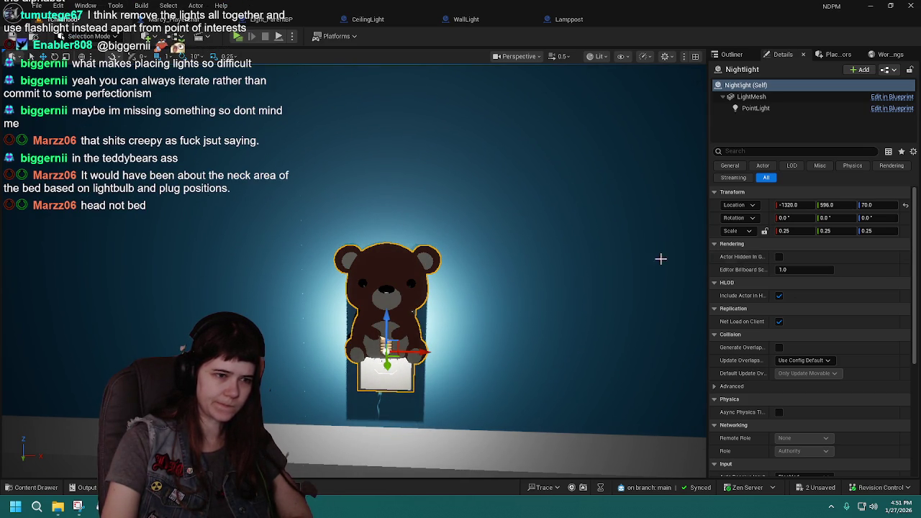
- Frame the teddy-bear nightlight and save the level with Ctrl+S
{"action": "key", "text": "f"}
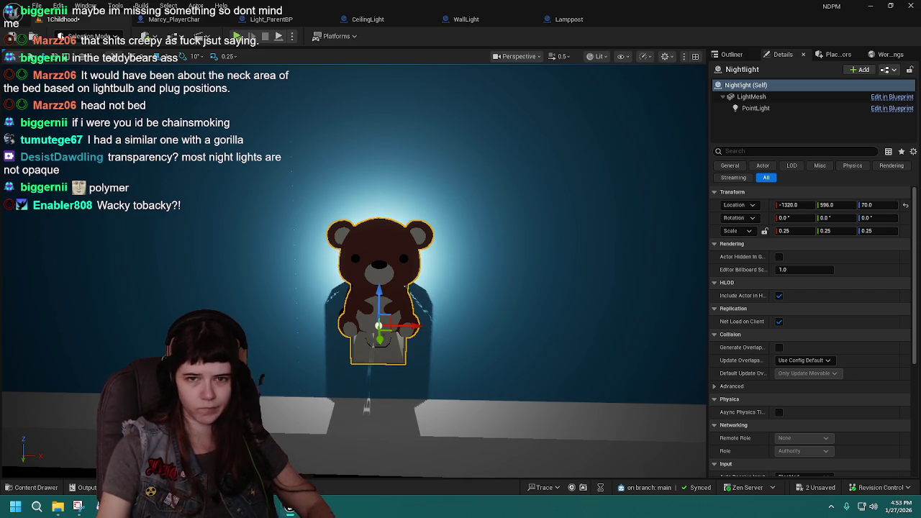
{"action": "key", "text": "ctrl+s"}
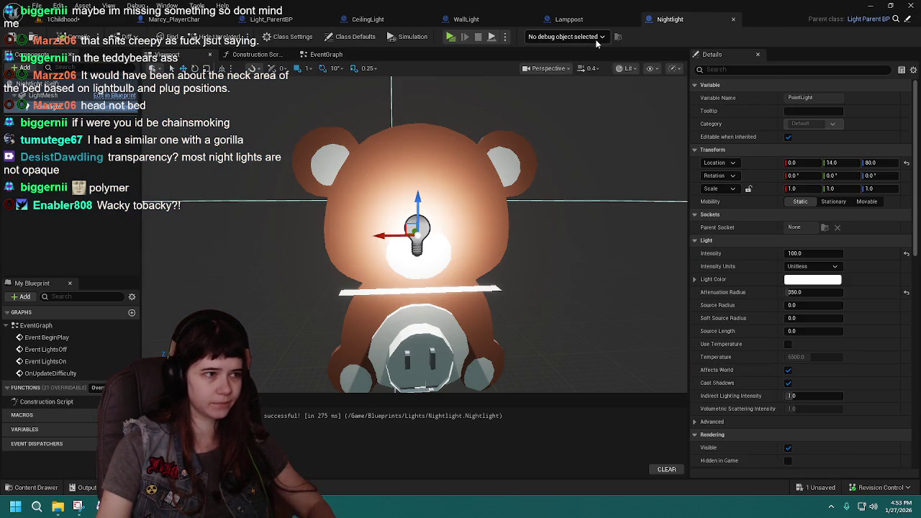
- Open the Nightlight blueprint via Edit in Blueprint and scroll through it
{"action": "left_click", "coordinate": [85, 23]}
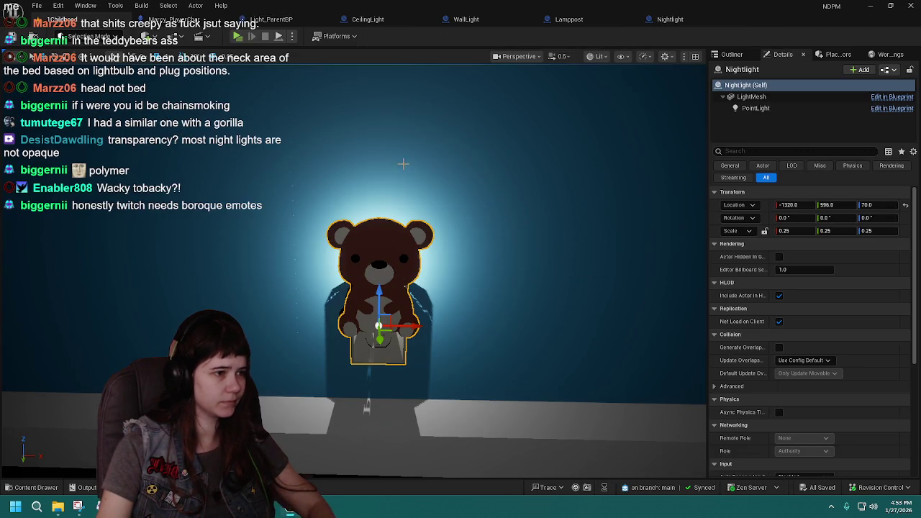
{"action": "scroll", "coordinate": [353, 271], "scroll_direction": "down", "scroll_amount": 6}
{"action": "scroll", "coordinate": [352, 271], "scroll_direction": "down", "scroll_amount": 5}
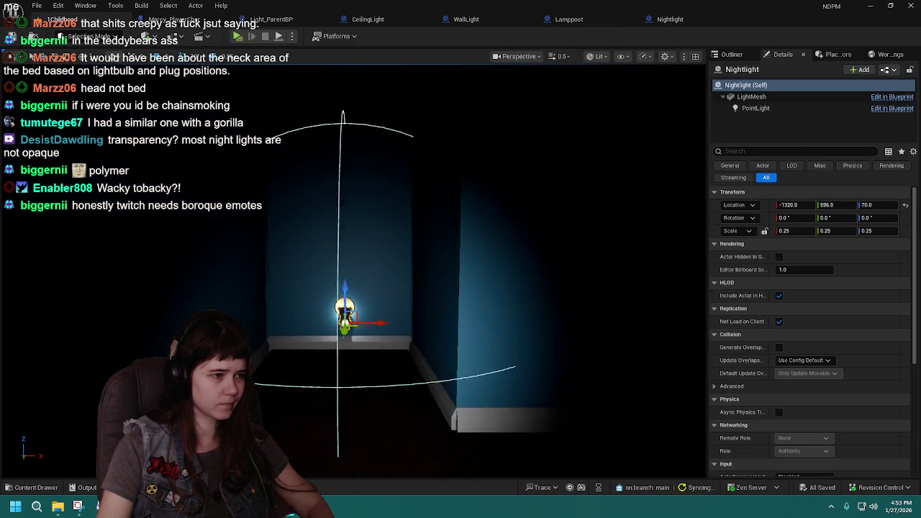
{"action": "scroll", "coordinate": [359, 324], "scroll_direction": "up", "scroll_amount": 8}
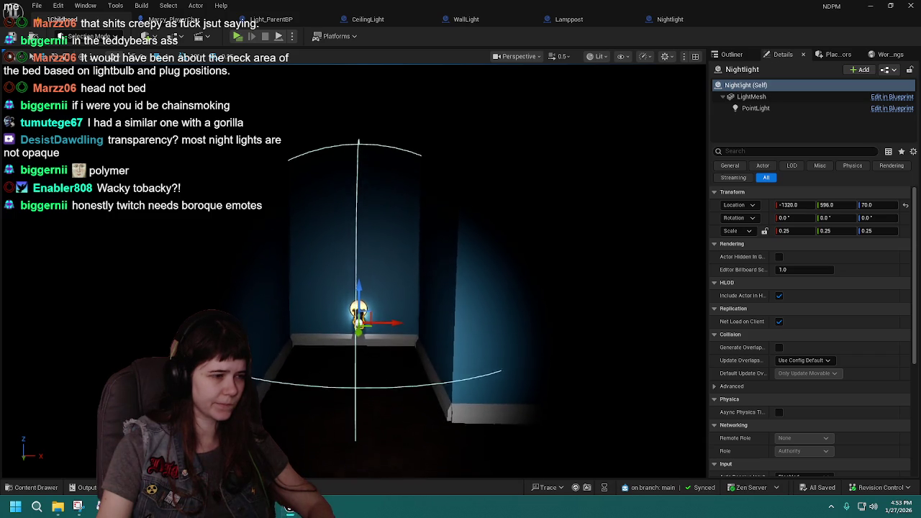
{"action": "scroll", "coordinate": [438, 170], "scroll_direction": "up", "scroll_amount": 2}
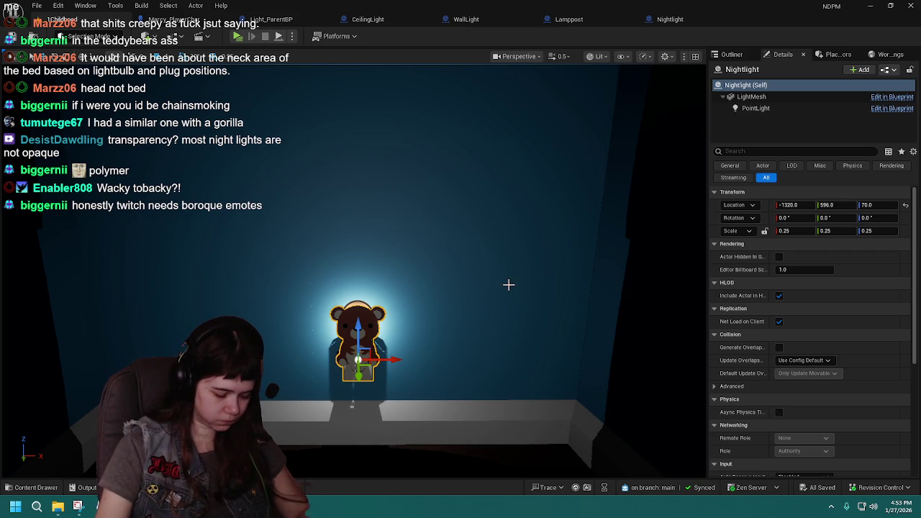
- Duplicate the nightlight as a trial, then undo and delete the duplicate
{"action": "mouse_move", "coordinate": [509, 285]}
{"action": "left_mouse_down"}
{"action": "mouse_move", "coordinate": [511, 317]}
{"action": "mouse_move", "coordinate": [505, 285]}
{"action": "left_mouse_up"}
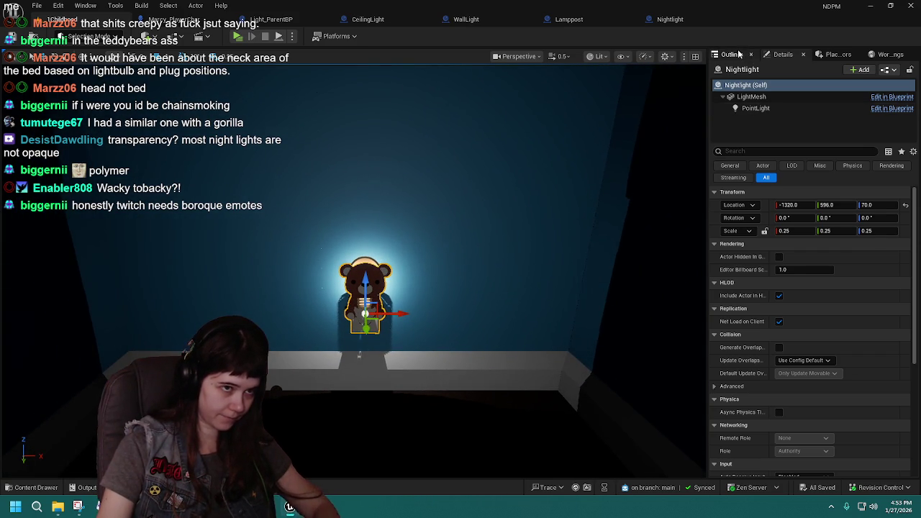
{"action": "left_click", "coordinate": [740, 54]}
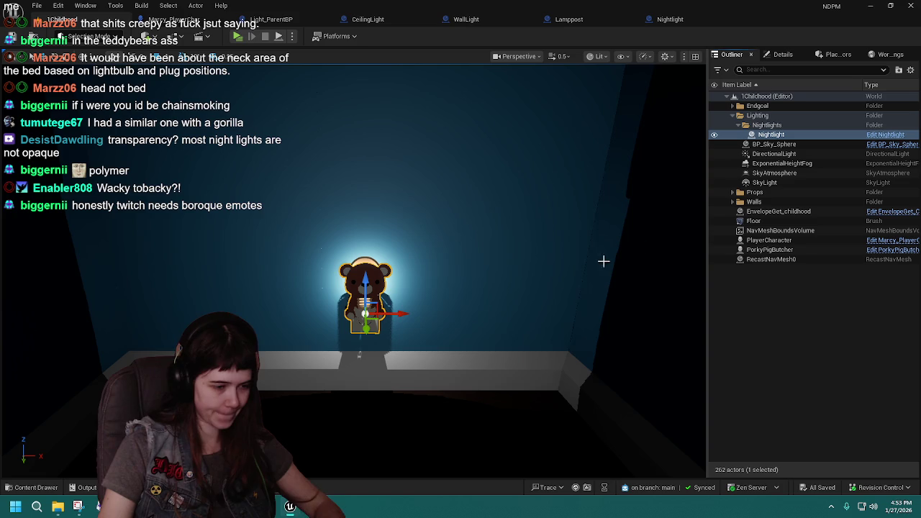
{"action": "left_click_drag", "start_coordinate": [457, 324], "coordinate": [464, 310]}
{"action": "key", "text": "ctrl+d"}
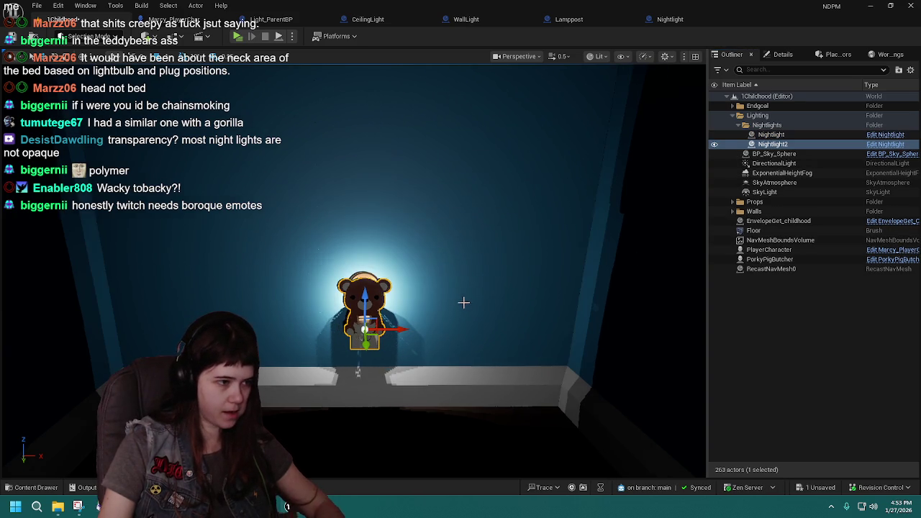
{"action": "scroll", "coordinate": [464, 309], "scroll_direction": "up", "scroll_amount": 3}
{"action": "left_click_drag", "start_coordinate": [403, 324], "coordinate": [401, 311]}
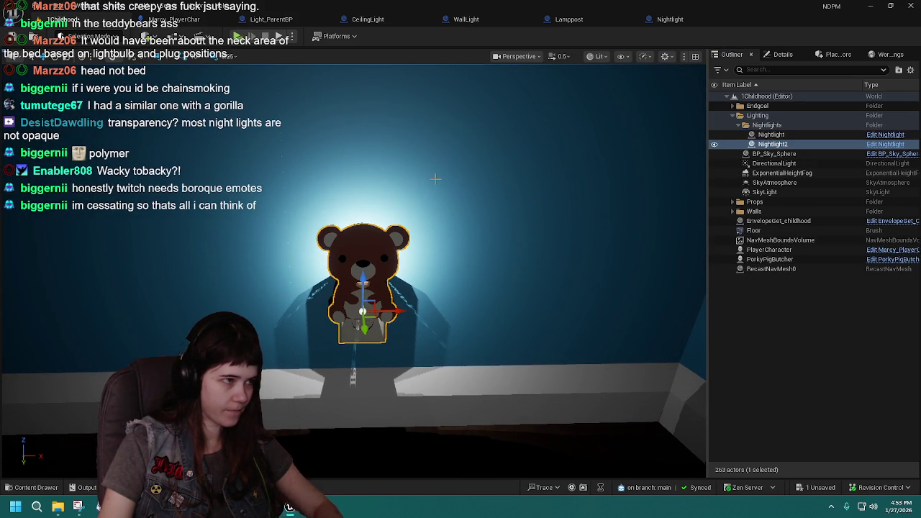
{"action": "key", "text": "ctrl+z"}
{"action": "key", "text": "Delete"}
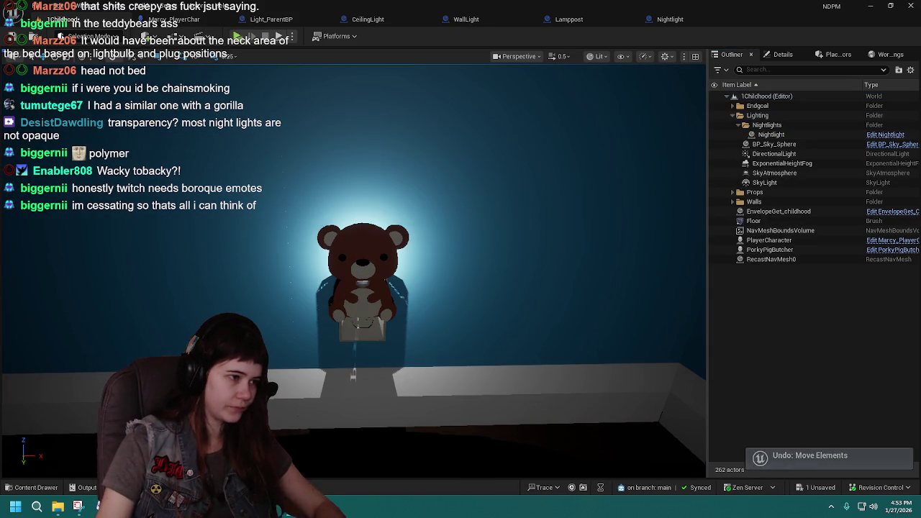
- Save the level and pick a different grid snap size
{"action": "key", "text": "ctrl+s"}
{"action": "left_click", "coordinate": [164, 56]}
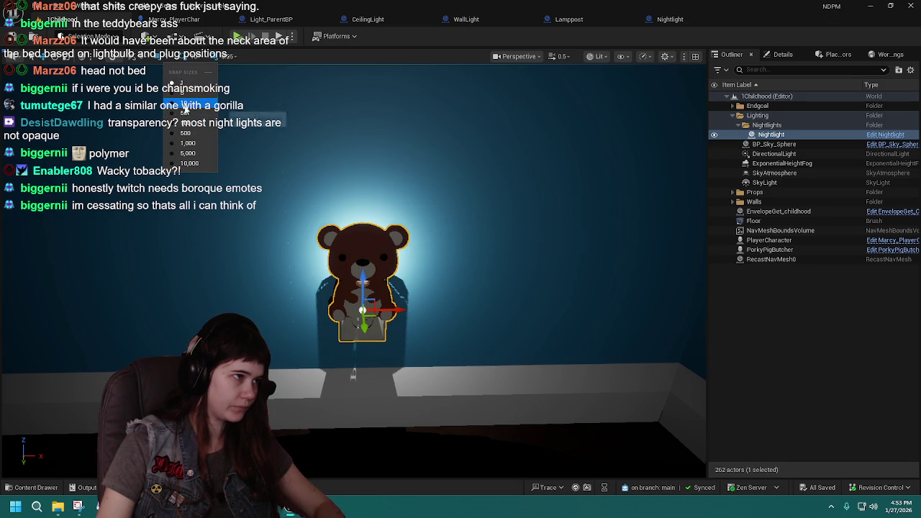
{"action": "left_click", "coordinate": [185, 105]}
- Duplicate the nightlight as Nightlight2 and rotate it about 180 degrees
{"action": "mouse_move", "coordinate": [449, 202]}
{"action": "left_mouse_down"}
{"action": "mouse_move", "coordinate": [436, 198]}
{"action": "mouse_move", "coordinate": [425, 230]}
{"action": "mouse_move", "coordinate": [432, 242]}
{"action": "left_mouse_up"}
{"action": "key", "text": "ctrl+d"}
{"action": "key", "text": "e"}
{"action": "left_click_drag", "start_coordinate": [336, 323], "coordinate": [297, 363]}
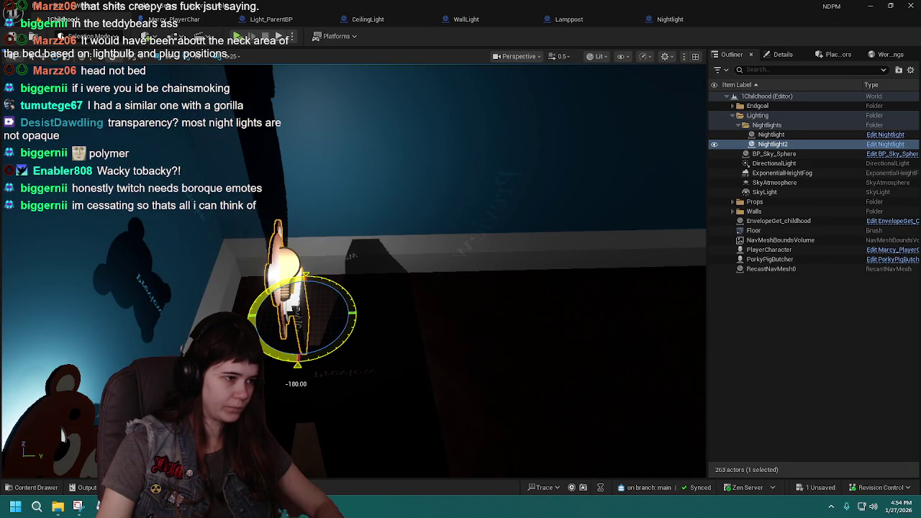
{"action": "key", "text": "w"}
{"action": "mouse_move", "coordinate": [343, 345]}
{"action": "left_mouse_down"}
{"action": "mouse_move", "coordinate": [327, 351]}
{"action": "mouse_move", "coordinate": [381, 352]}
{"action": "left_mouse_up"}
{"action": "key", "text": "f"}
- Slide Nightlight2 along Y onto the wall using different snap sizes, then open its Details
{"action": "mouse_move", "coordinate": [432, 357]}
{"action": "left_mouse_down"}
{"action": "mouse_move", "coordinate": [450, 356]}
{"action": "mouse_move", "coordinate": [302, 295]}
{"action": "mouse_move", "coordinate": [27, 223]}
{"action": "mouse_move", "coordinate": [344, 321]}
{"action": "left_mouse_up"}
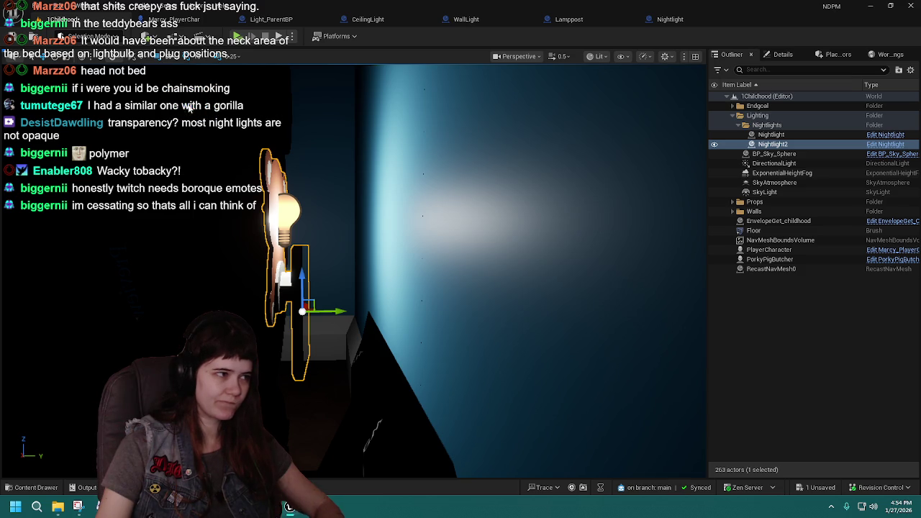
{"action": "left_click_drag", "start_coordinate": [341, 309], "coordinate": [431, 321]}
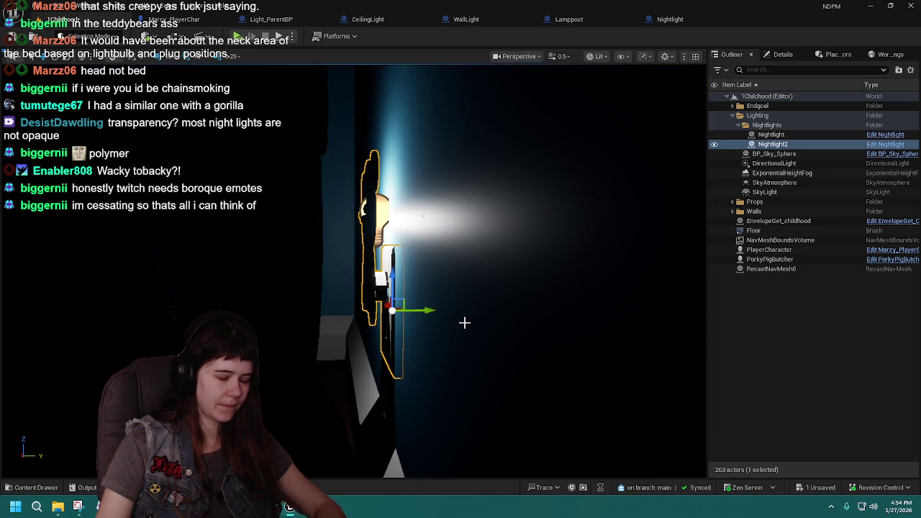
{"action": "left_click", "coordinate": [170, 58]}
{"action": "left_click", "coordinate": [205, 105]}
{"action": "left_click_drag", "start_coordinate": [427, 316], "coordinate": [415, 309]}
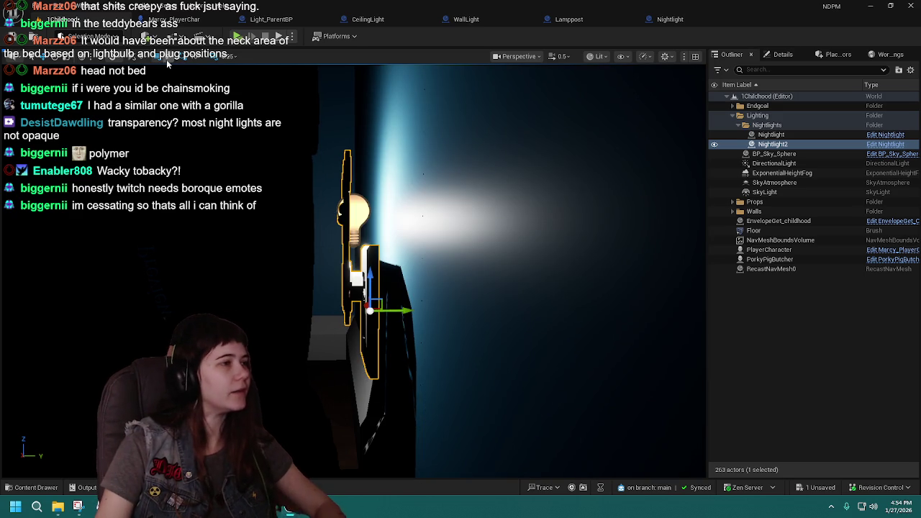
{"action": "left_click", "coordinate": [170, 58]}
{"action": "left_click", "coordinate": [182, 86]}
{"action": "left_click_drag", "start_coordinate": [399, 310], "coordinate": [418, 310]}
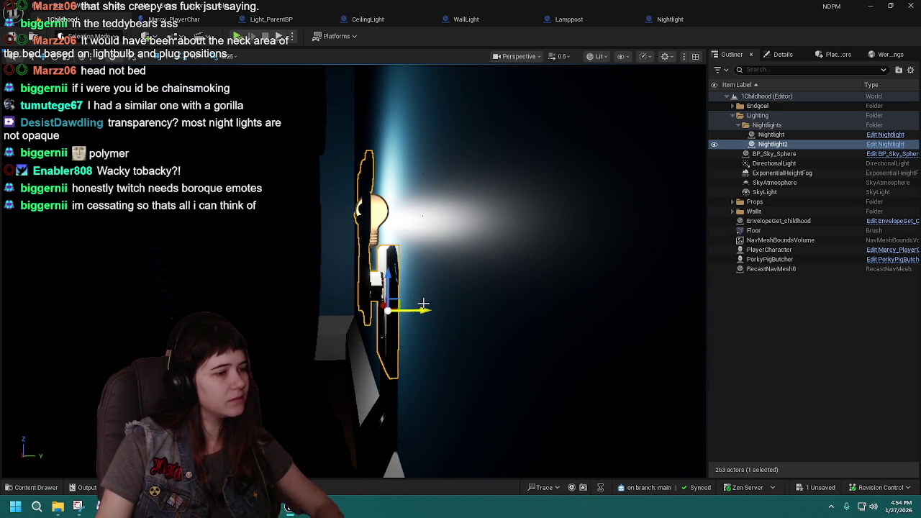
{"action": "scroll", "coordinate": [420, 307], "scroll_direction": "up", "scroll_amount": 5}
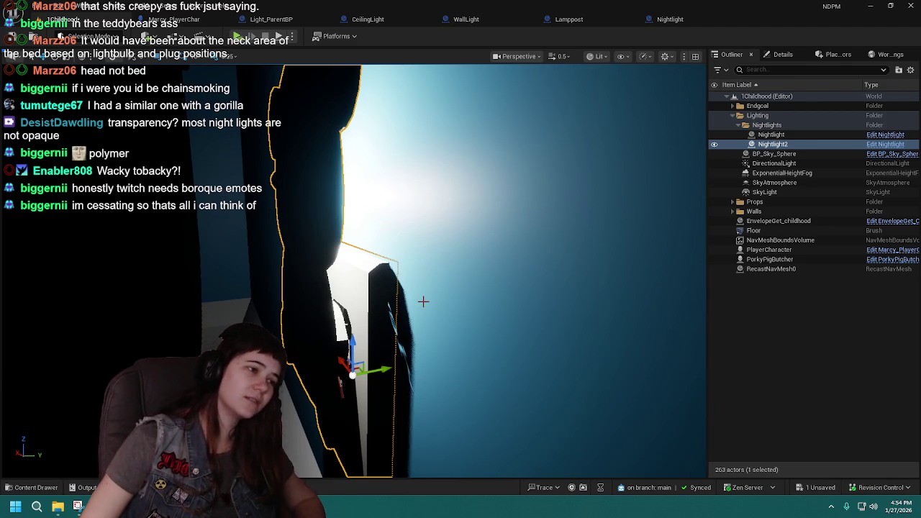
{"action": "left_click", "coordinate": [782, 54]}
{"action": "left_click", "coordinate": [879, 217]}
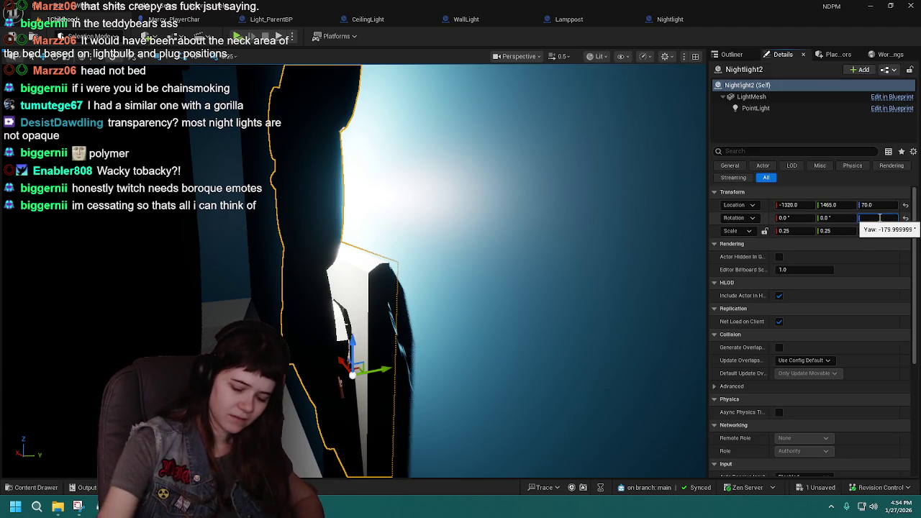
- Set Nightlight2's yaw to 180 and nudge it along Y to 1464
{"action": "type", "text": "180"}
{"action": "key", "text": "Return"}
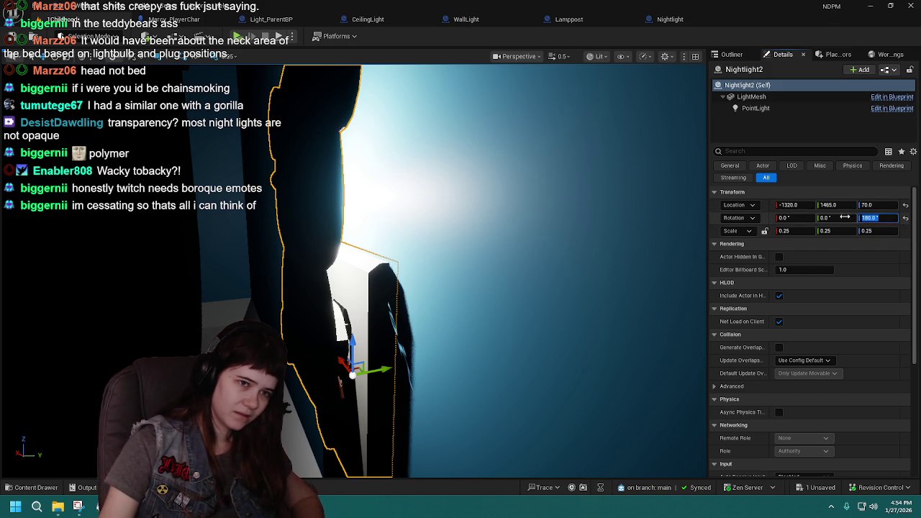
{"action": "left_click_drag", "start_coordinate": [386, 371], "coordinate": [386, 366]}
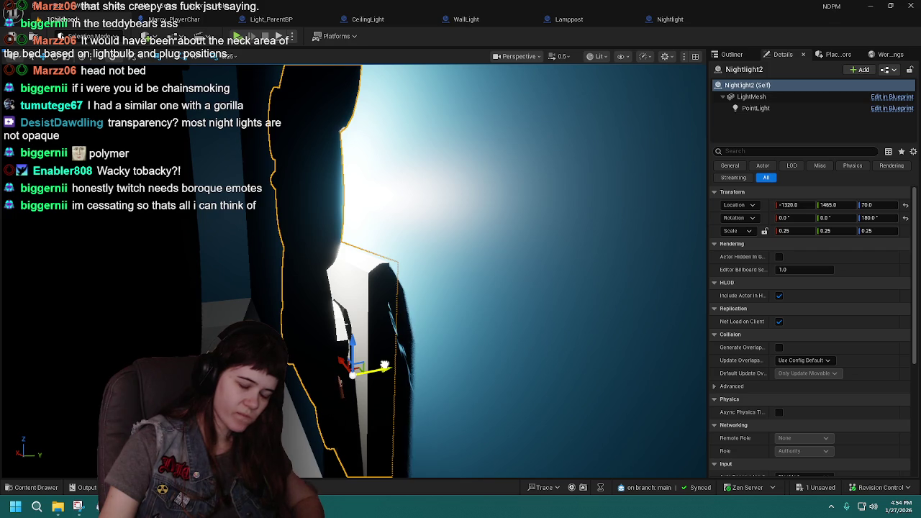
{"action": "left_click_drag", "start_coordinate": [386, 367], "coordinate": [377, 368]}
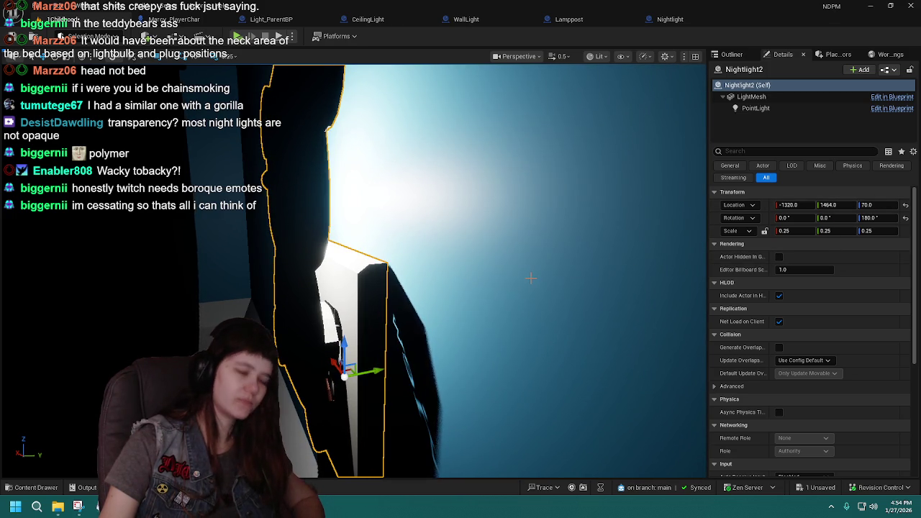
{"action": "mouse_move", "coordinate": [371, 370]}
{"action": "left_mouse_down"}
{"action": "mouse_move", "coordinate": [368, 403]}
{"action": "mouse_move", "coordinate": [287, 507]}
{"action": "left_mouse_up"}
- Frame and inspect Nightlight2 on the wall, then save the level
{"action": "key", "text": "f"}
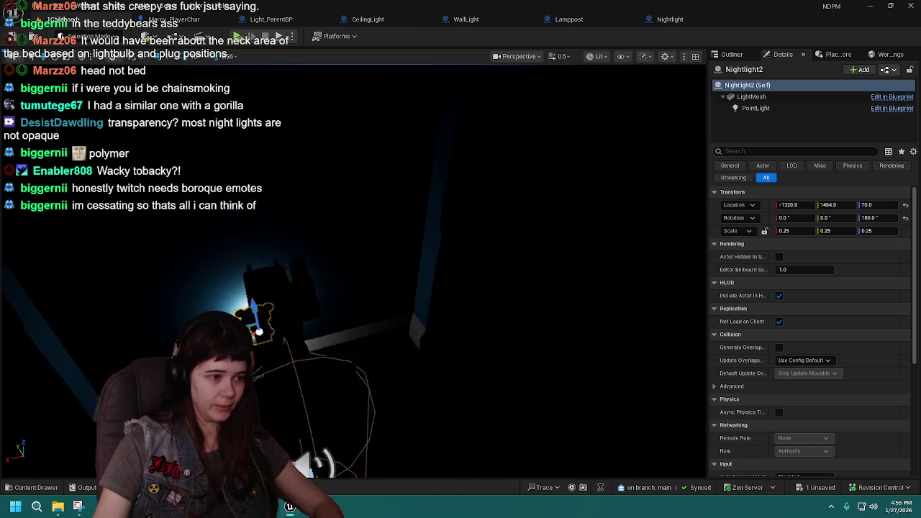
{"action": "left_click_drag", "start_coordinate": [362, 267], "coordinate": [468, 223]}
{"action": "scroll", "coordinate": [352, 281], "scroll_direction": "up", "scroll_amount": 6}
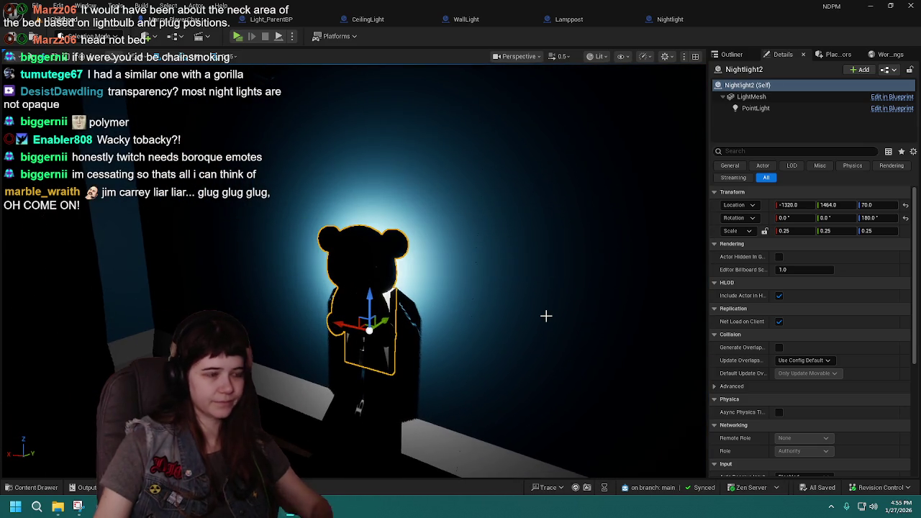
{"action": "key", "text": "ctrl+s"}
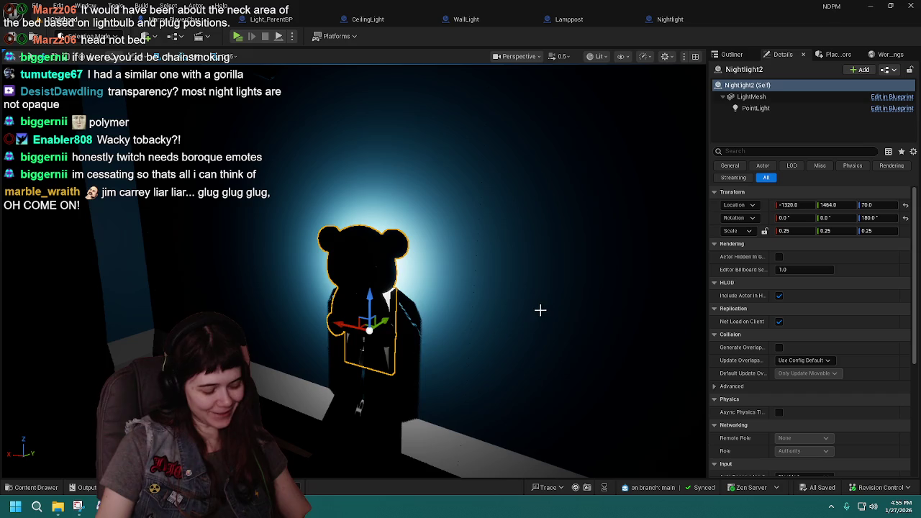
- Orbit and recentre the view head-on to Nightlight2's glowing light
{"action": "scroll", "coordinate": [542, 311], "scroll_direction": "down", "scroll_amount": 5}
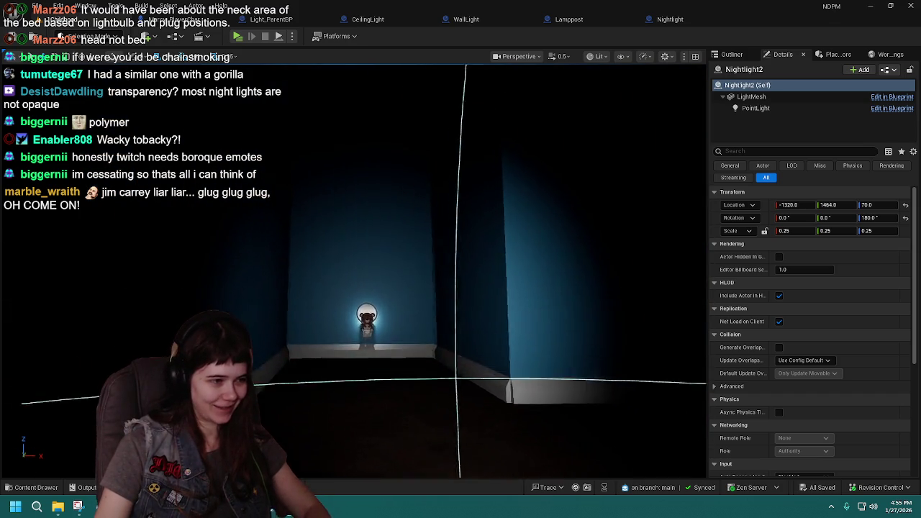
{"action": "scroll", "coordinate": [352, 271], "scroll_direction": "up", "scroll_amount": 5}
{"action": "left_click_drag", "start_coordinate": [352, 271], "coordinate": [280, 272]}
{"action": "left_click_drag", "start_coordinate": [524, 299], "coordinate": [524, 300]}
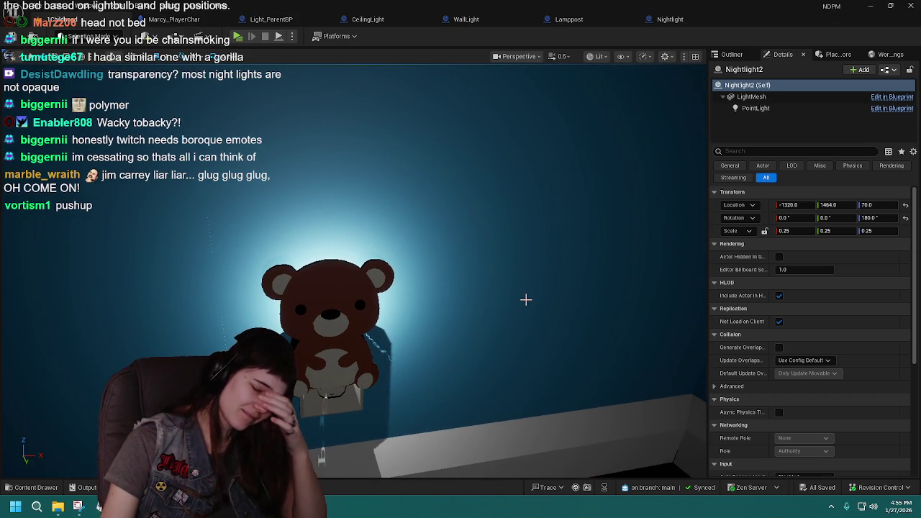
{"action": "left_click_drag", "start_coordinate": [521, 302], "coordinate": [482, 311]}
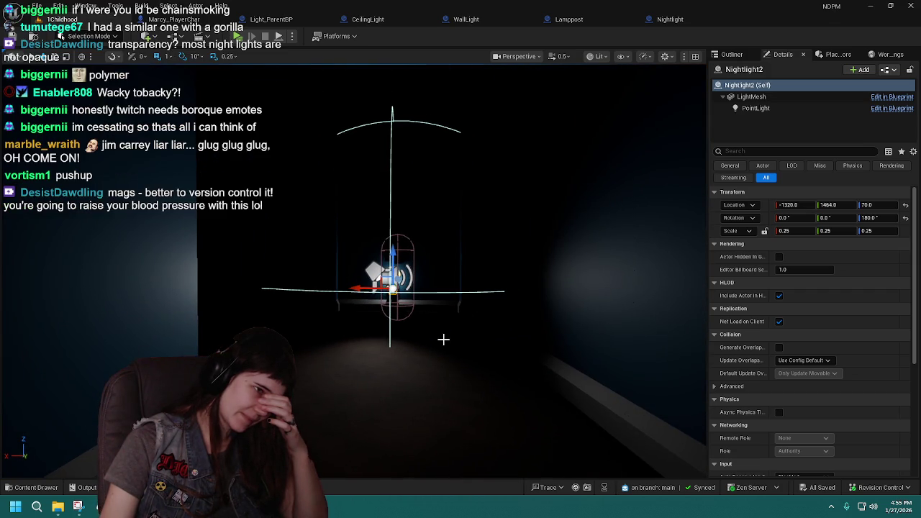
{"action": "mouse_move", "coordinate": [564, 336]}
{"action": "left_mouse_down"}
{"action": "mouse_move", "coordinate": [536, 340]}
{"action": "mouse_move", "coordinate": [549, 336]}
{"action": "left_mouse_up"}
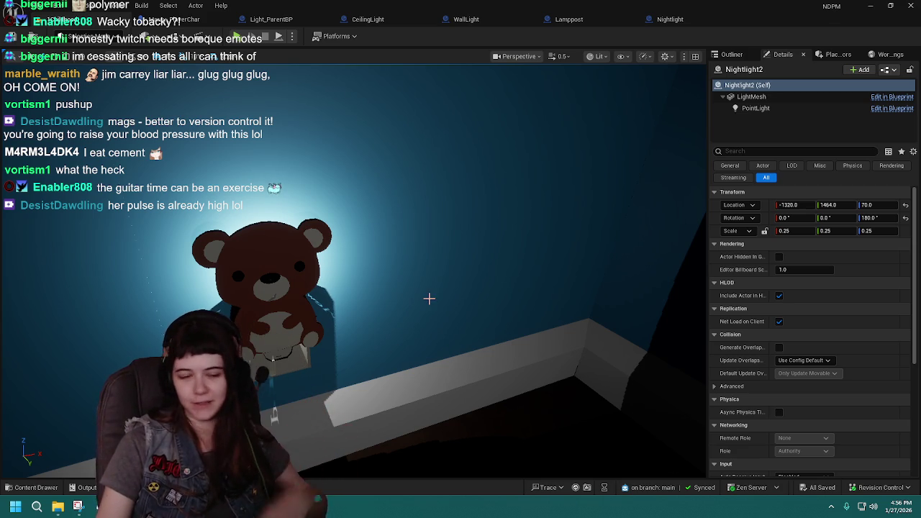
- Turn the view along the wall, then stop the Play In Editor session
{"action": "left_click_drag", "start_coordinate": [482, 307], "coordinate": [454, 307]}
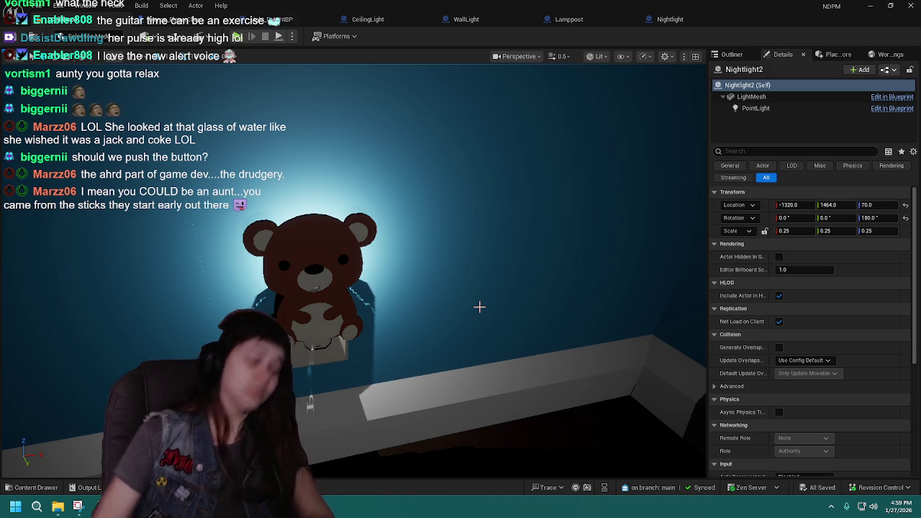
{"action": "key", "text": "Escape"}
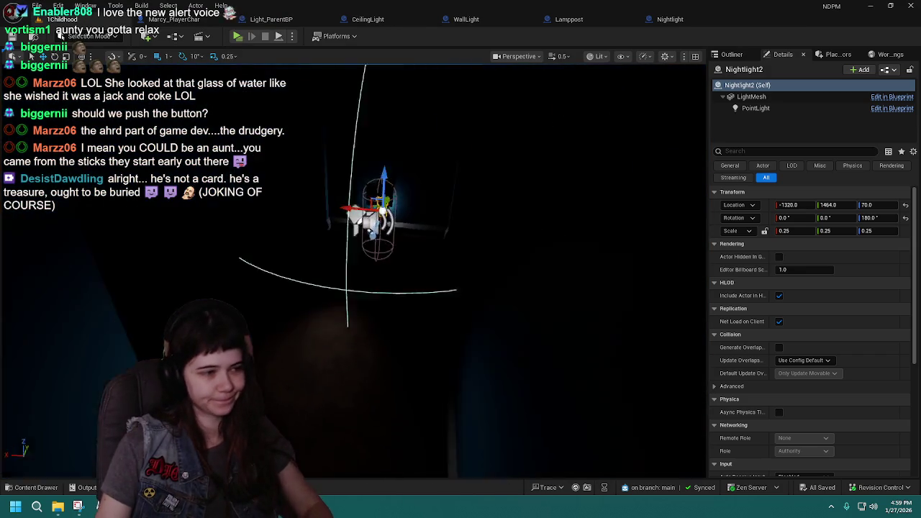
- Select the first Nightlight bear at -1320, 596, 70 and frame it in view
{"action": "key", "text": "f"}
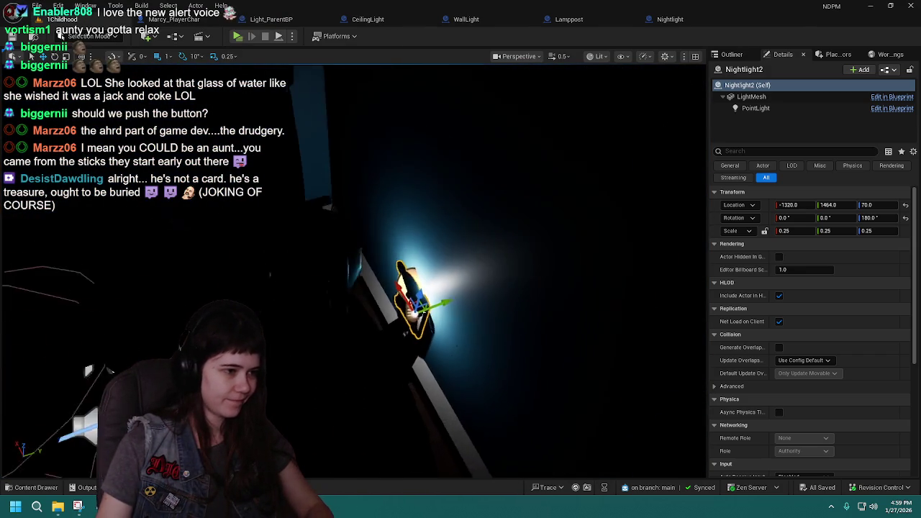
{"action": "mouse_move", "coordinate": [353, 270]}
{"action": "left_mouse_down"}
{"action": "mouse_move", "coordinate": [306, 260]}
{"action": "mouse_move", "coordinate": [286, 405]}
{"action": "mouse_move", "coordinate": [319, 288]}
{"action": "mouse_move", "coordinate": [318, 331]}
{"action": "mouse_move", "coordinate": [314, 302]}
{"action": "left_mouse_up"}
{"action": "left_click", "coordinate": [253, 237]}
{"action": "key", "text": "f"}
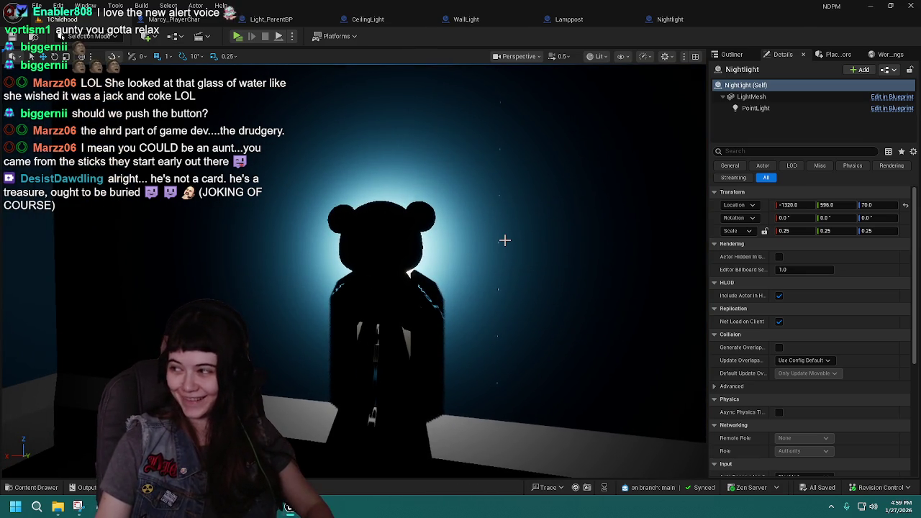
- Open and close the Nightlight blueprint, then undo so the bear's face shows lit
{"action": "left_click", "coordinate": [684, 21]}
{"action": "left_click", "coordinate": [733, 19]}
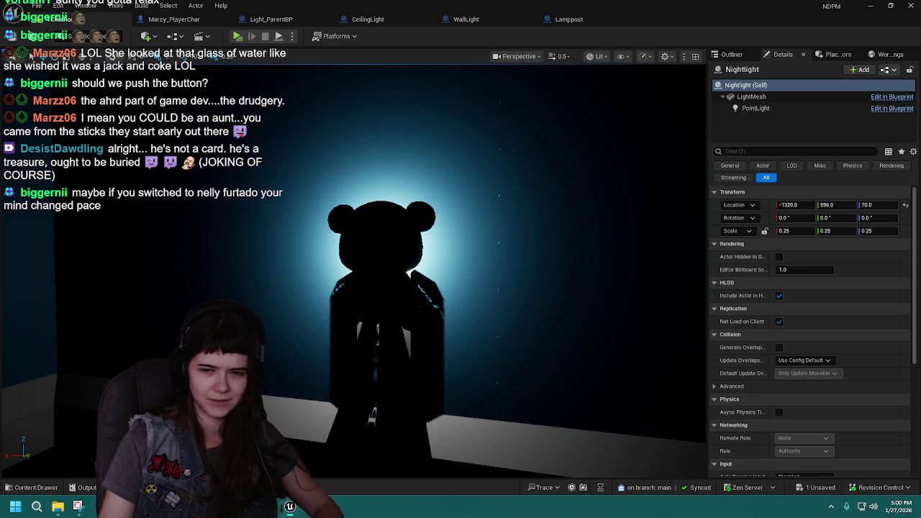
{"action": "key", "text": "ctrl+z"}
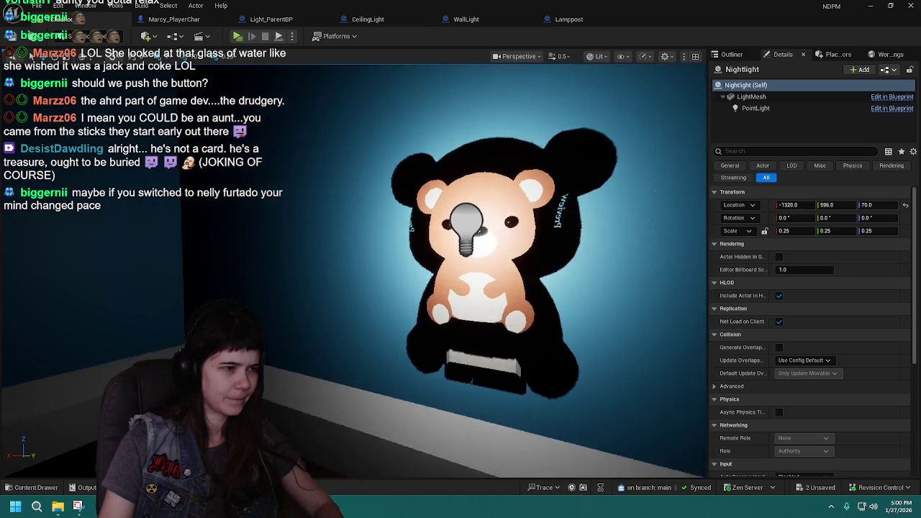
- Frame the Nightlight, browse the level's actor list, and launch a Play In Editor test
{"action": "key", "text": "f"}
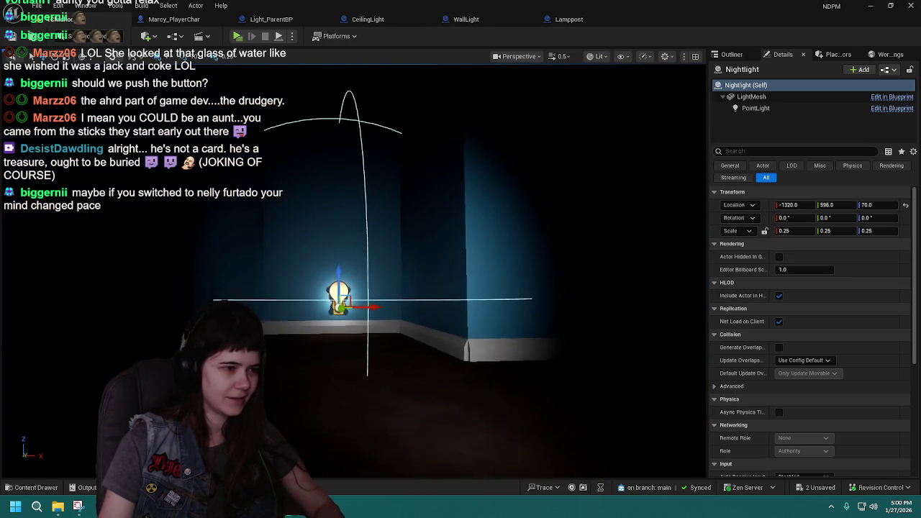
{"action": "scroll", "coordinate": [504, 93], "scroll_direction": "up", "scroll_amount": 5}
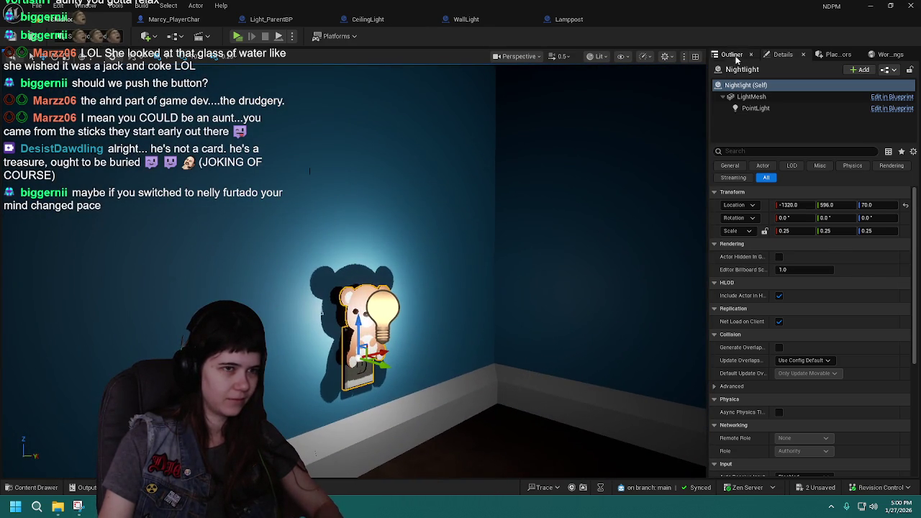
{"action": "left_click", "coordinate": [736, 57]}
{"action": "scroll", "coordinate": [464, 321], "scroll_direction": "up", "scroll_amount": 5}
{"action": "scroll", "coordinate": [353, 273], "scroll_direction": "up", "scroll_amount": 5}
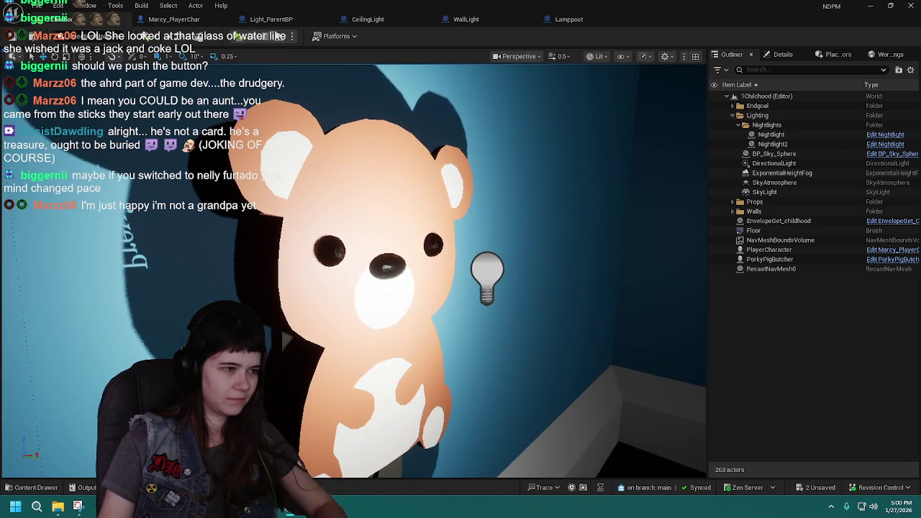
{"action": "scroll", "coordinate": [352, 273], "scroll_direction": "down", "scroll_amount": 10}
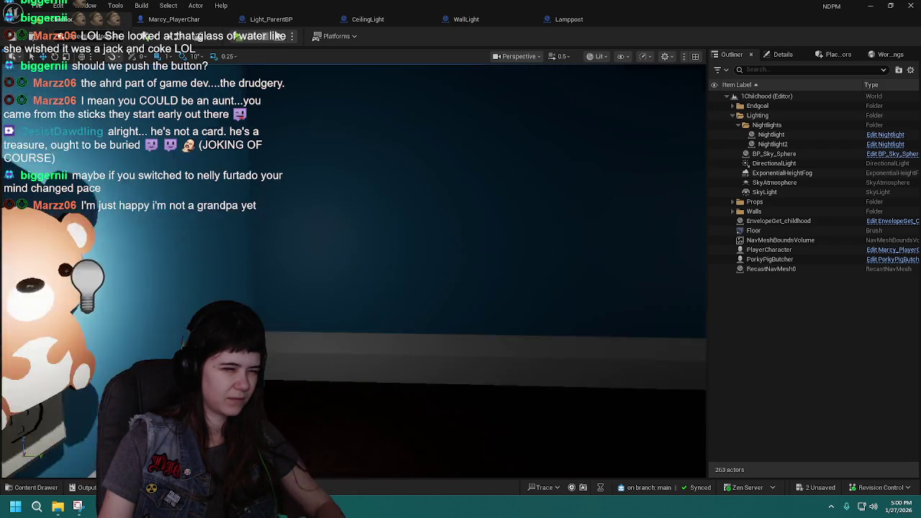
{"action": "scroll", "coordinate": [352, 273], "scroll_direction": "up", "scroll_amount": 8}
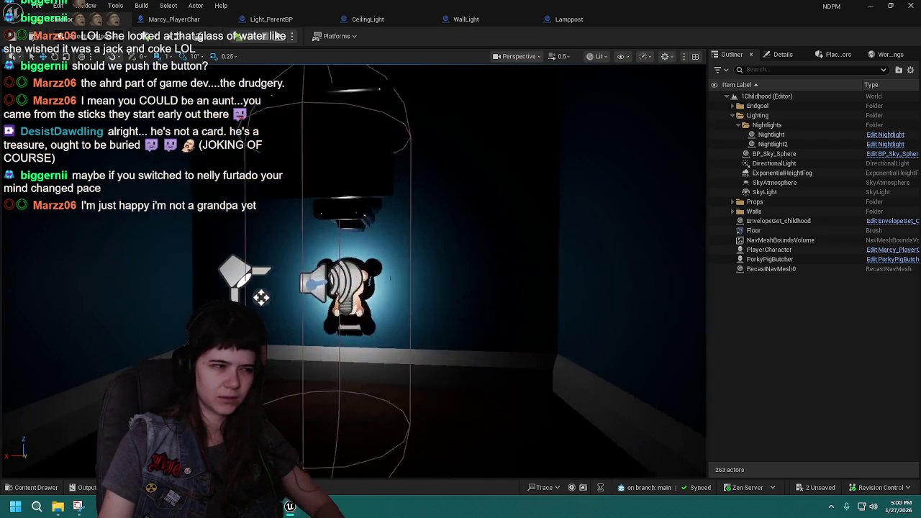
{"action": "scroll", "coordinate": [353, 273], "scroll_direction": "up", "scroll_amount": 4}
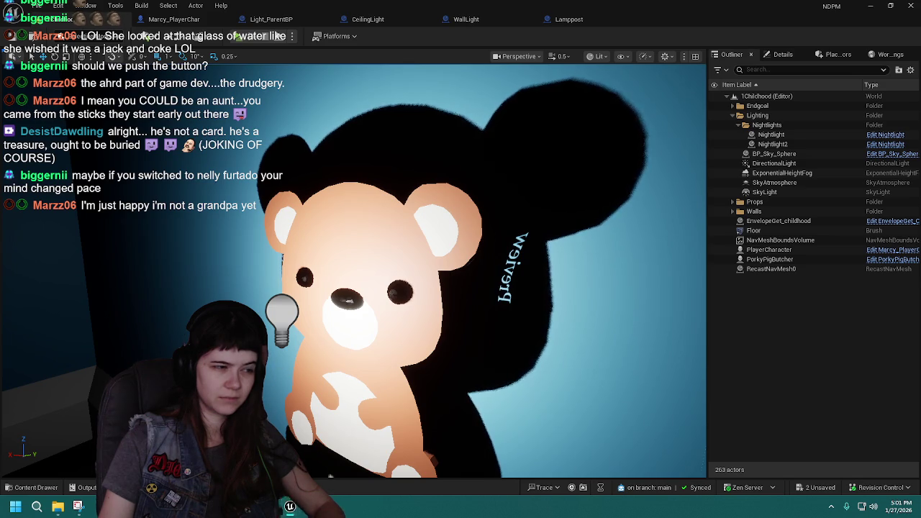
{"action": "left_click", "coordinate": [240, 40]}
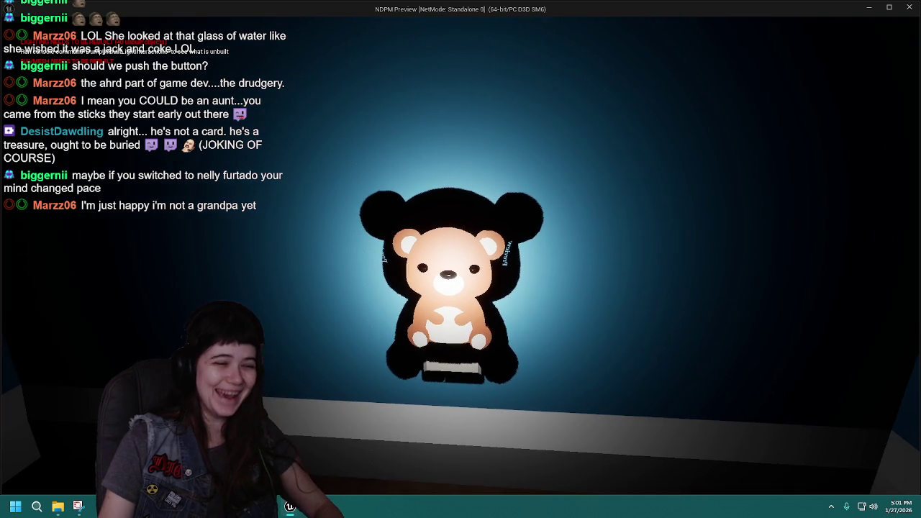
- End the test play and close the Message Log showing the Accessed None error
{"action": "key", "text": "Escape"}
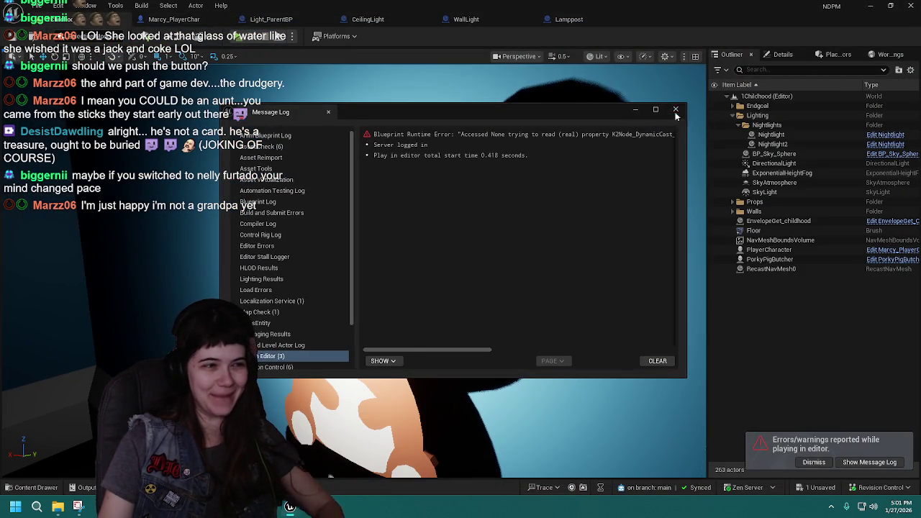
{"action": "left_click", "coordinate": [676, 108]}
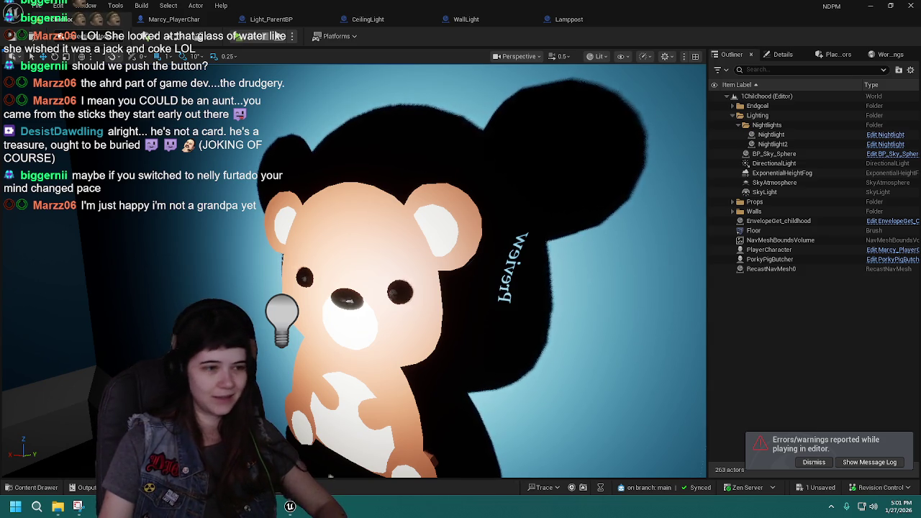
- Dismiss the error notice and drag the point light behind the bear
{"action": "left_click", "coordinate": [814, 461]}
{"action": "scroll", "coordinate": [649, 376], "scroll_direction": "down", "scroll_amount": 5}
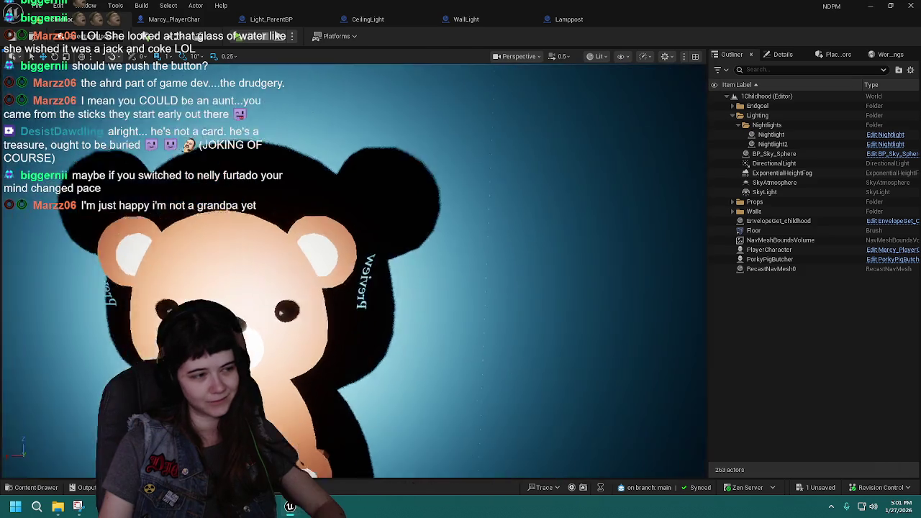
{"action": "scroll", "coordinate": [650, 377], "scroll_direction": "down", "scroll_amount": 5}
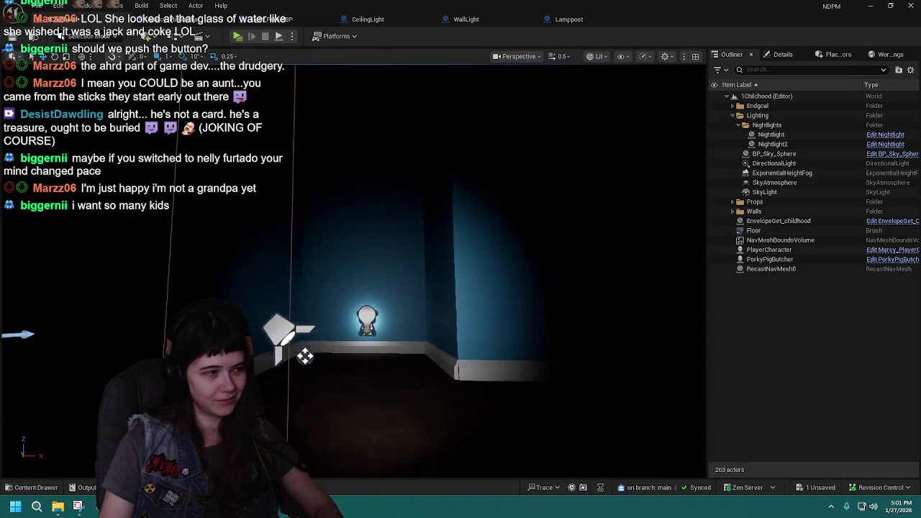
{"action": "scroll", "coordinate": [650, 376], "scroll_direction": "up", "scroll_amount": 5}
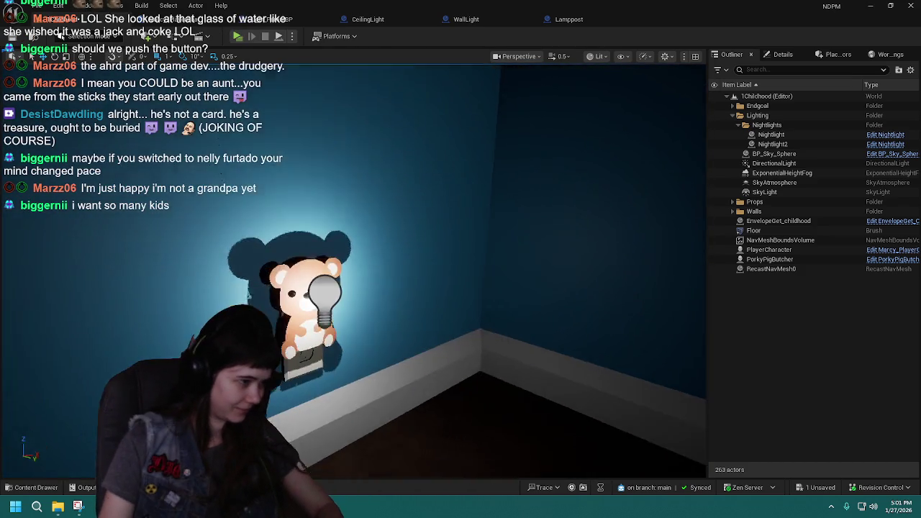
{"action": "scroll", "coordinate": [490, 323], "scroll_direction": "up", "scroll_amount": 2}
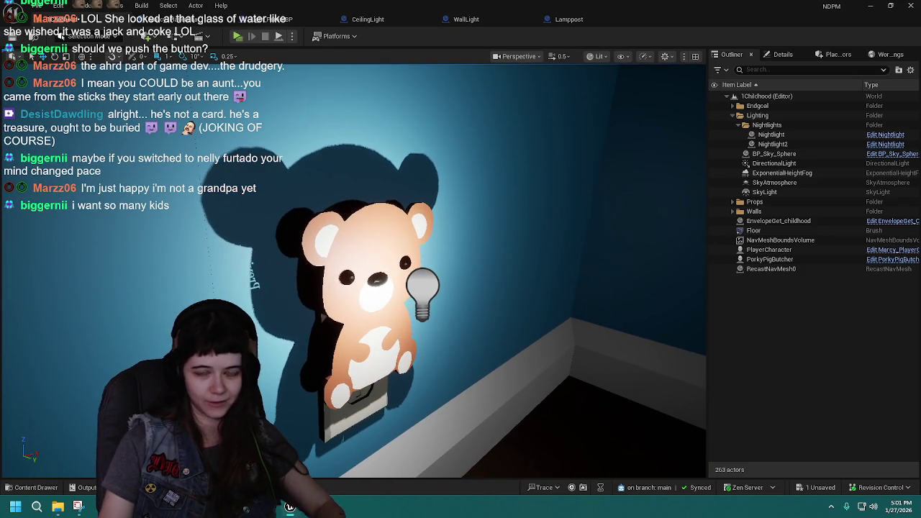
{"action": "mouse_move", "coordinate": [422, 292]}
{"action": "left_mouse_down"}
{"action": "mouse_move", "coordinate": [363, 249]}
{"action": "mouse_move", "coordinate": [360, 274]}
{"action": "left_mouse_up"}
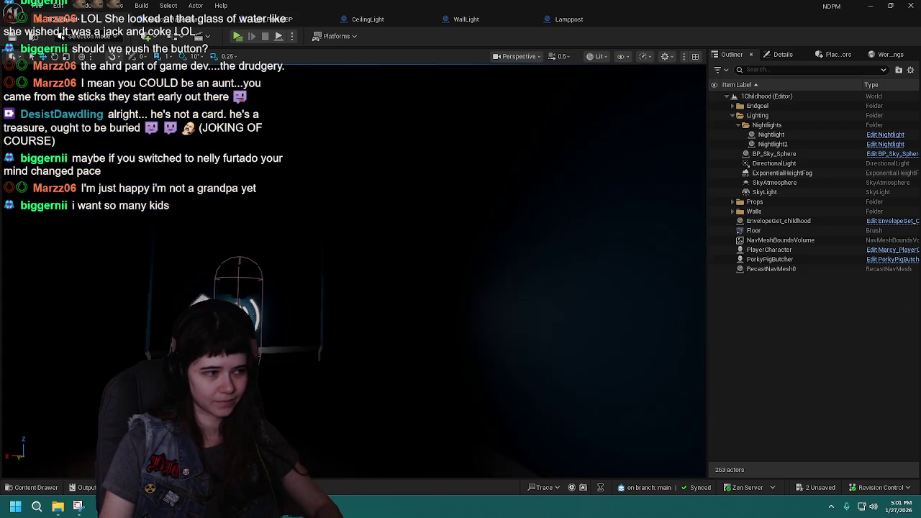
- Preview the glowing wall in game view, then reopen the Nightlight blueprint
{"action": "key", "text": "g"}
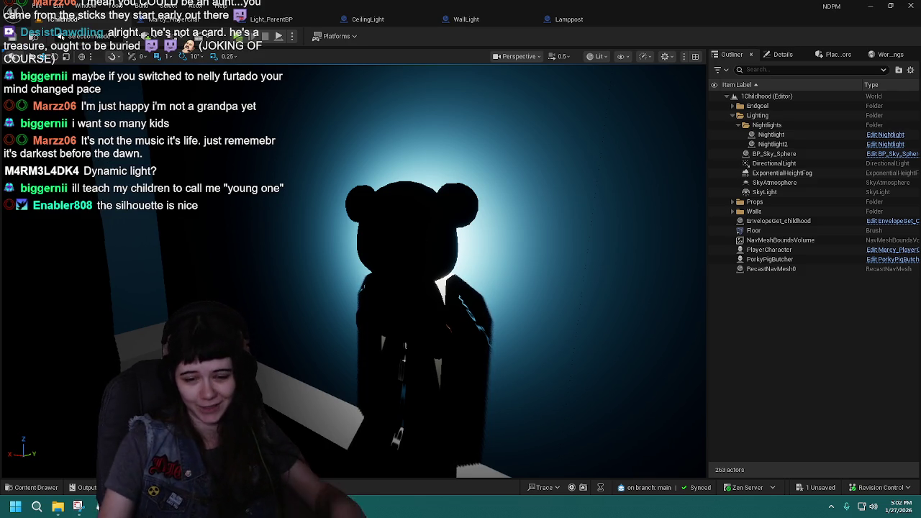
{"action": "mouse_move", "coordinate": [520, 349]}
{"action": "left_mouse_down"}
{"action": "mouse_move", "coordinate": [463, 351]}
{"action": "mouse_move", "coordinate": [482, 352]}
{"action": "left_mouse_up"}
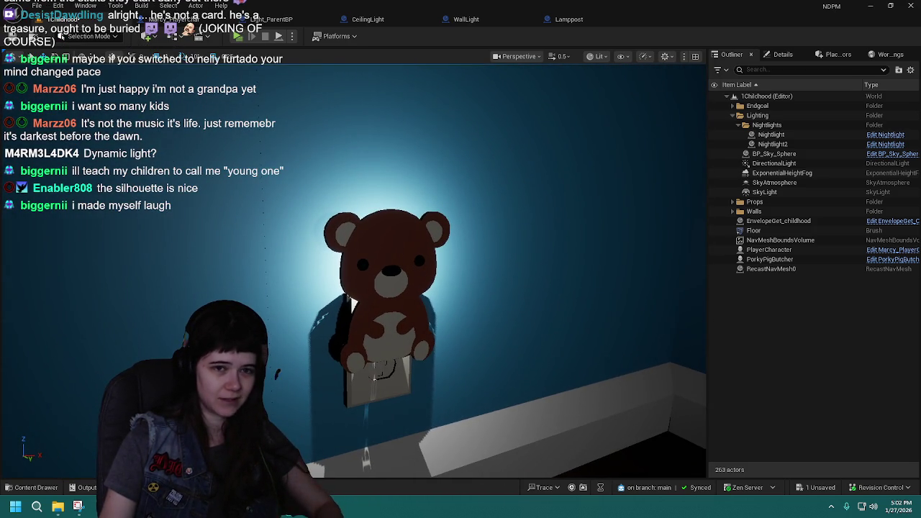
{"action": "left_click", "coordinate": [885, 135]}
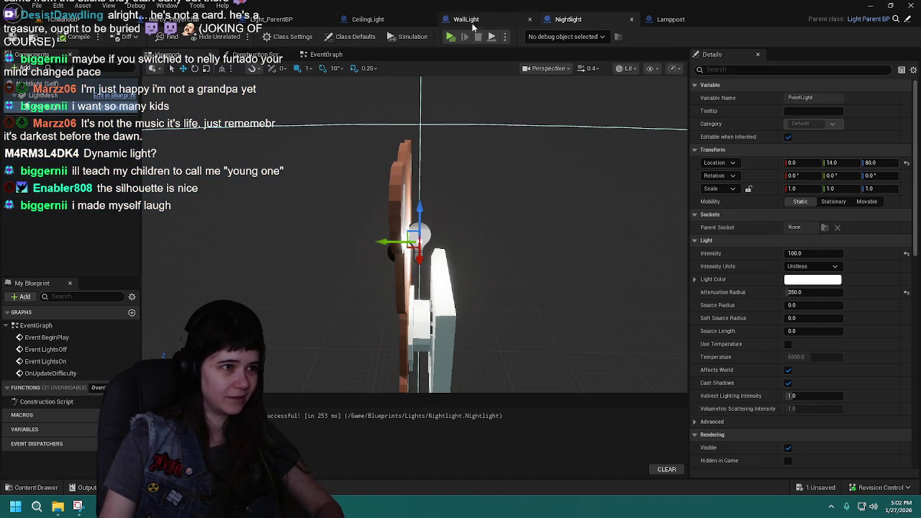
- Move the Nightlight tab after Lamppost, review its light values, then close it
{"action": "left_click_drag", "start_coordinate": [583, 26], "coordinate": [647, 25]}
{"action": "left_click", "coordinate": [80, 20]}
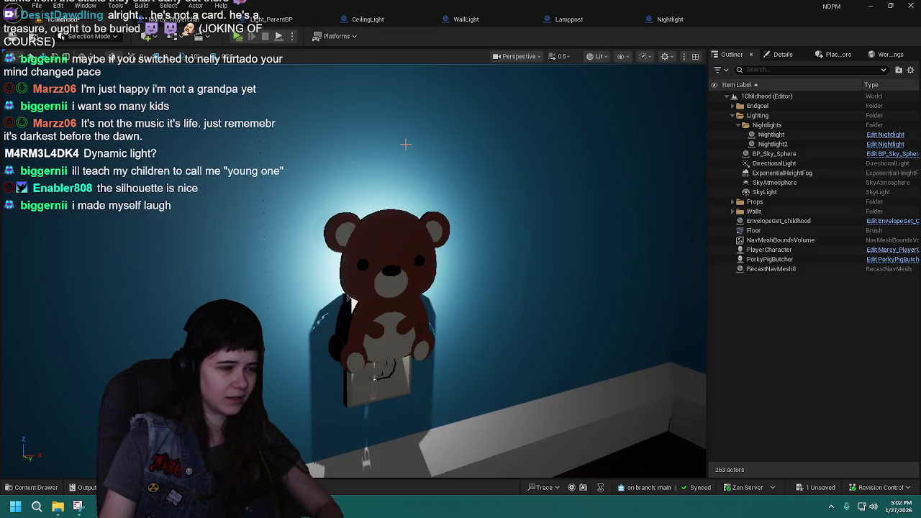
{"action": "key", "text": "f"}
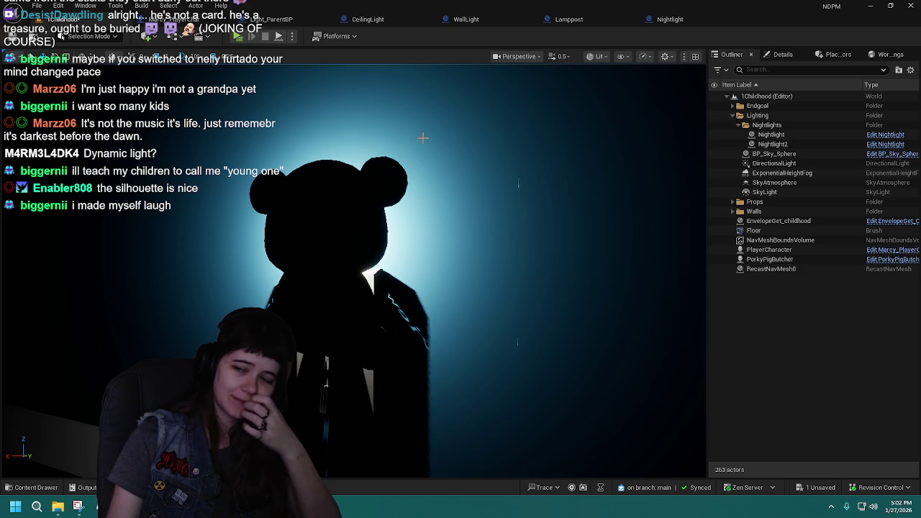
{"action": "left_click", "coordinate": [684, 19]}
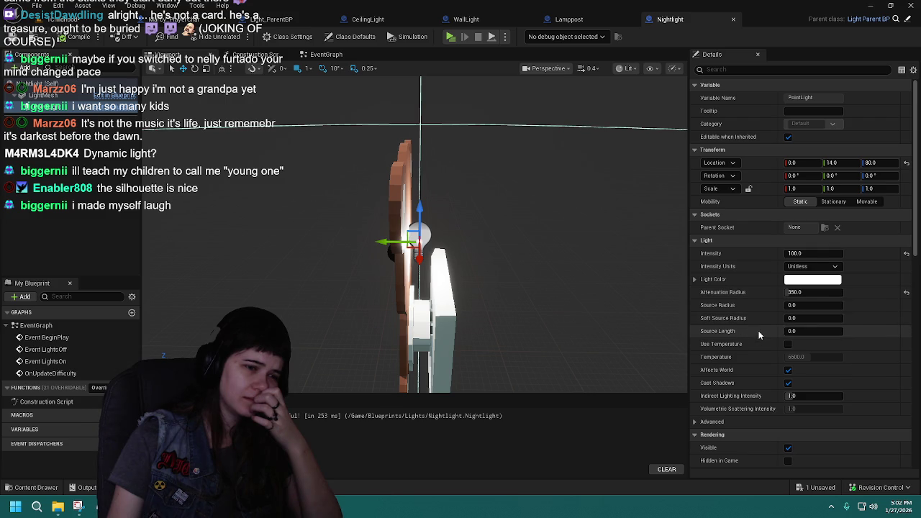
{"action": "scroll", "coordinate": [760, 331], "scroll_direction": "down", "scroll_amount": 3}
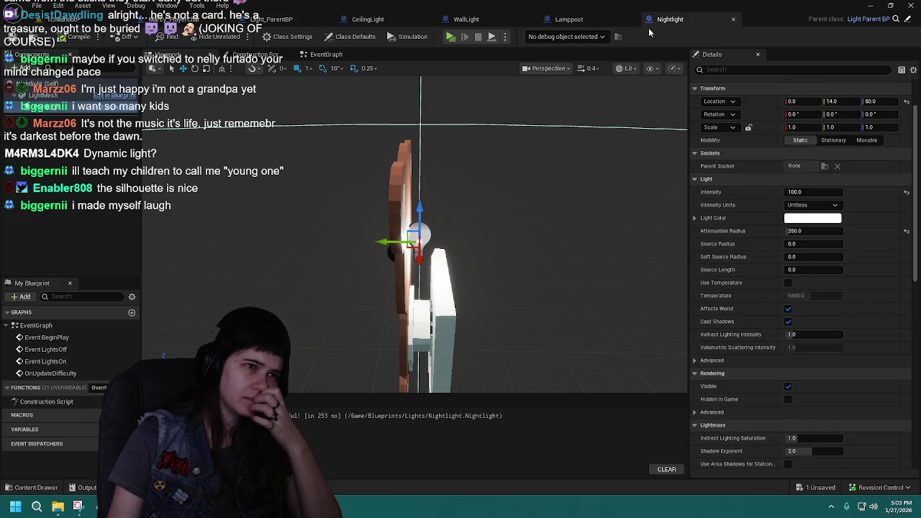
{"action": "left_click", "coordinate": [733, 18]}
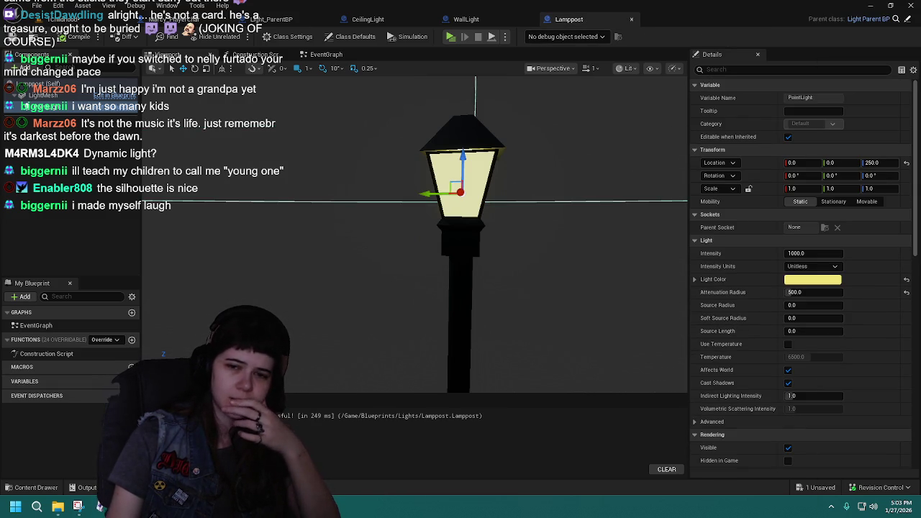
{"action": "left_click", "coordinate": [79, 20]}
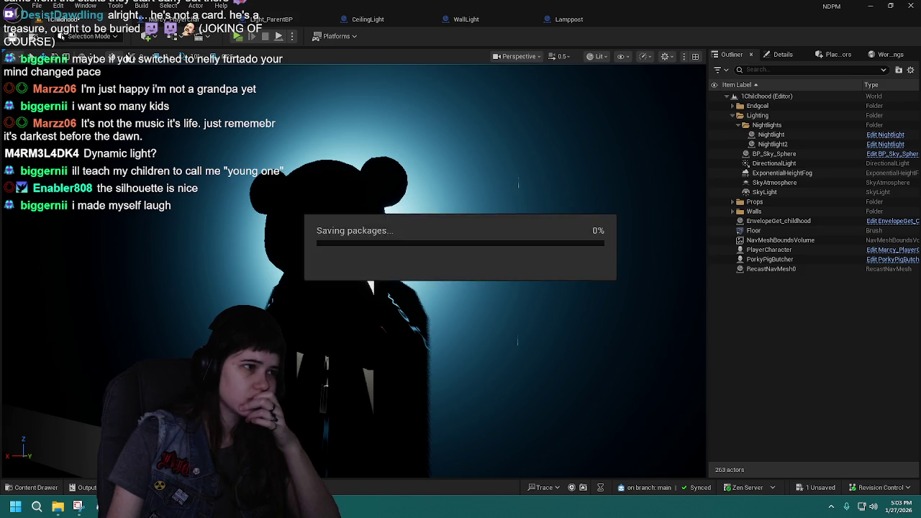
- Save all pending changes to the 1Childhood level with Ctrl+S
{"action": "key", "text": "ctrl+s"}
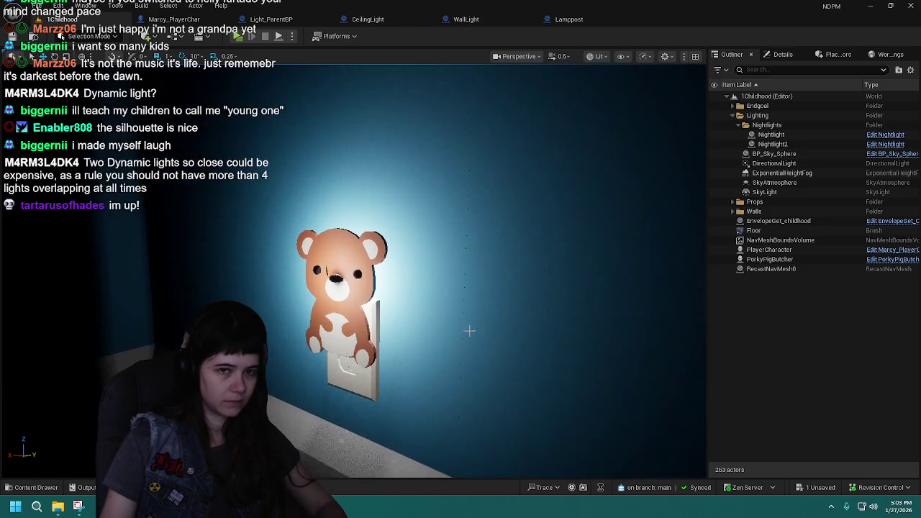
- Save the Nightlight blueprint with Source Radius 100 and compare it with the lit bear
{"action": "left_click", "coordinate": [885, 134]}
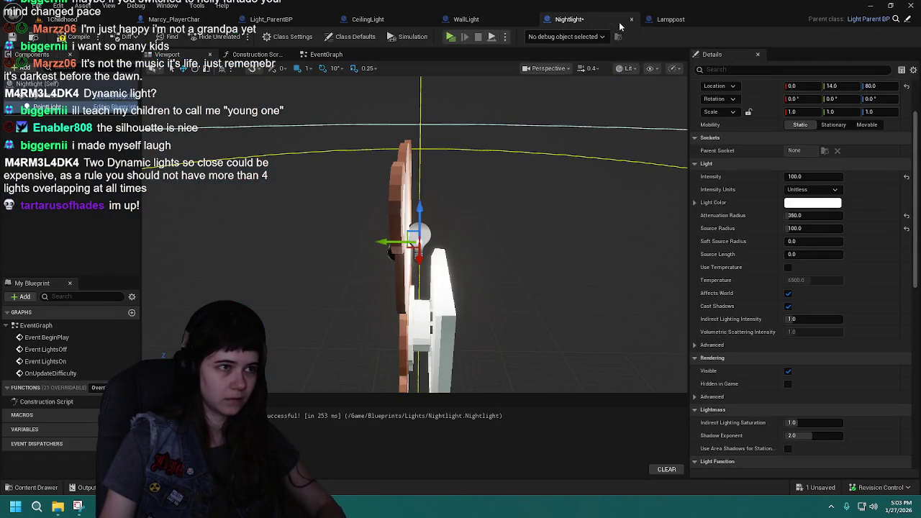
{"action": "key", "text": "ctrl+s"}
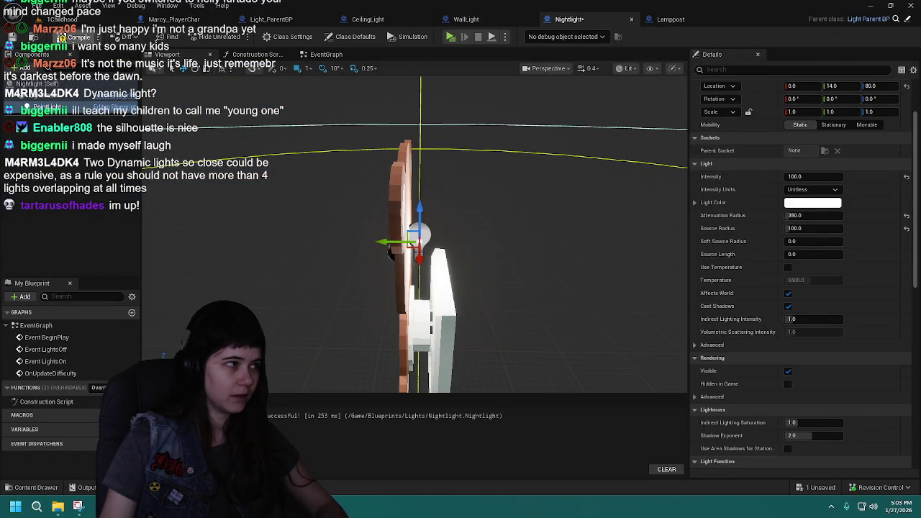
{"action": "left_click", "coordinate": [65, 19]}
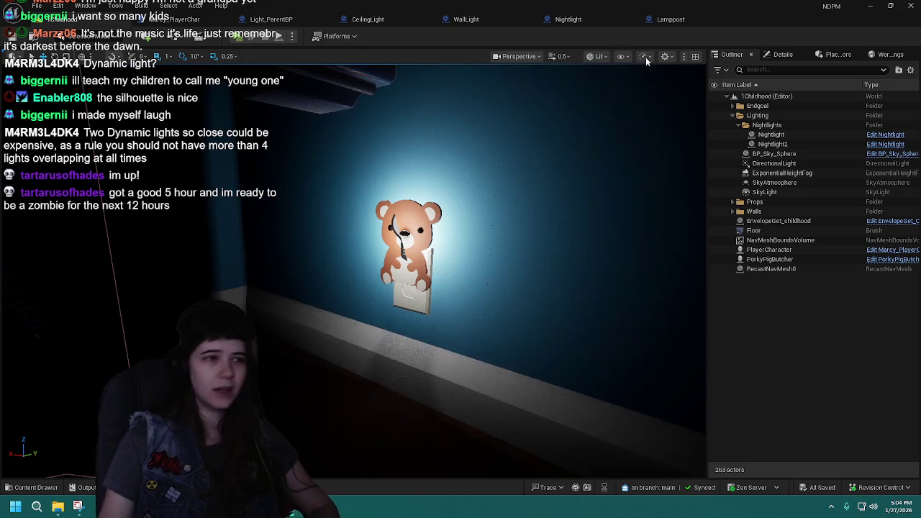
{"action": "left_click", "coordinate": [603, 22]}
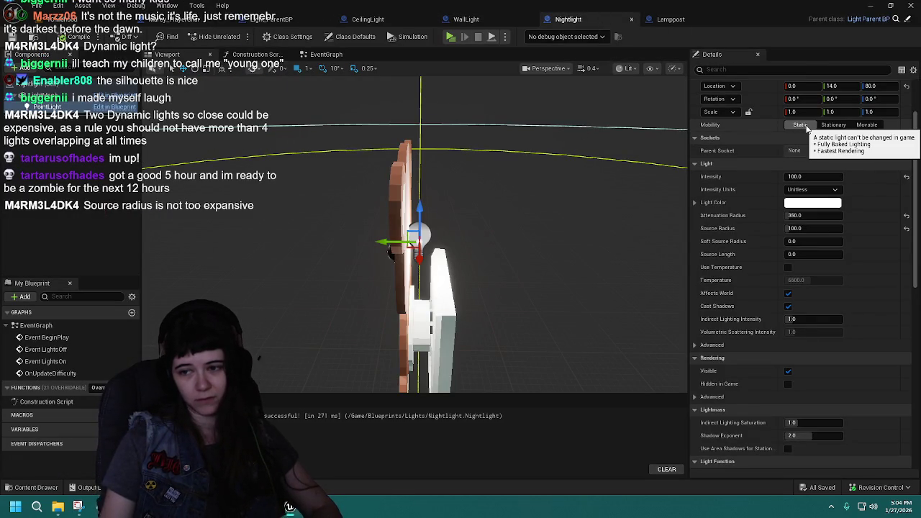
{"action": "left_click", "coordinate": [90, 20]}
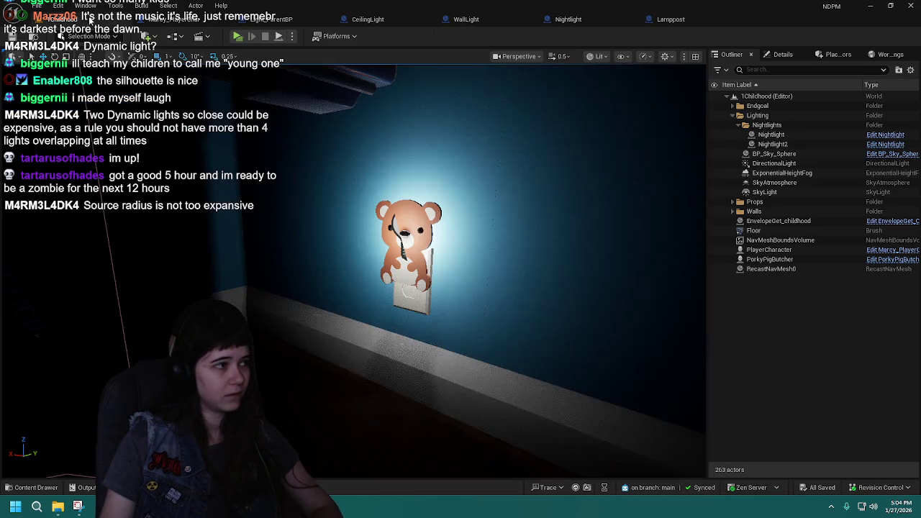
- Switch the viewport to the Light Complexity optimization view mode
{"action": "mouse_move", "coordinate": [511, 219]}
{"action": "left_mouse_down"}
{"action": "mouse_move", "coordinate": [510, 274]}
{"action": "mouse_move", "coordinate": [461, 277]}
{"action": "mouse_move", "coordinate": [489, 252]}
{"action": "mouse_move", "coordinate": [503, 217]}
{"action": "left_mouse_up"}
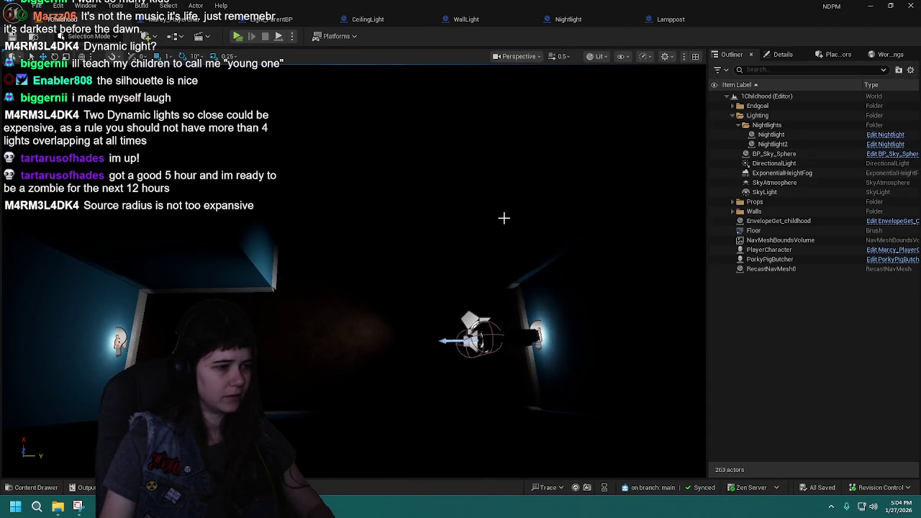
{"action": "left_click", "coordinate": [599, 58]}
{"action": "mouse_move", "coordinate": [676, 185]}
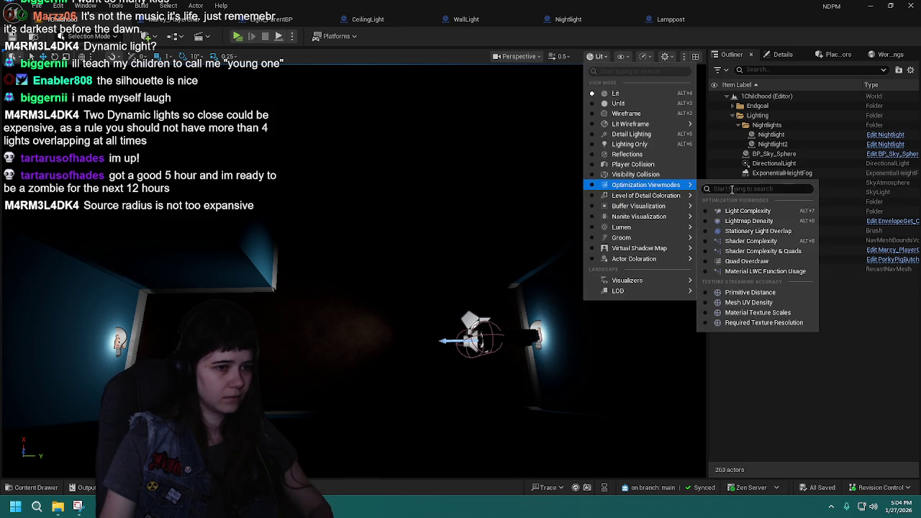
{"action": "left_click", "coordinate": [734, 211]}
{"action": "scroll", "coordinate": [354, 270], "scroll_direction": "down", "scroll_amount": 4}
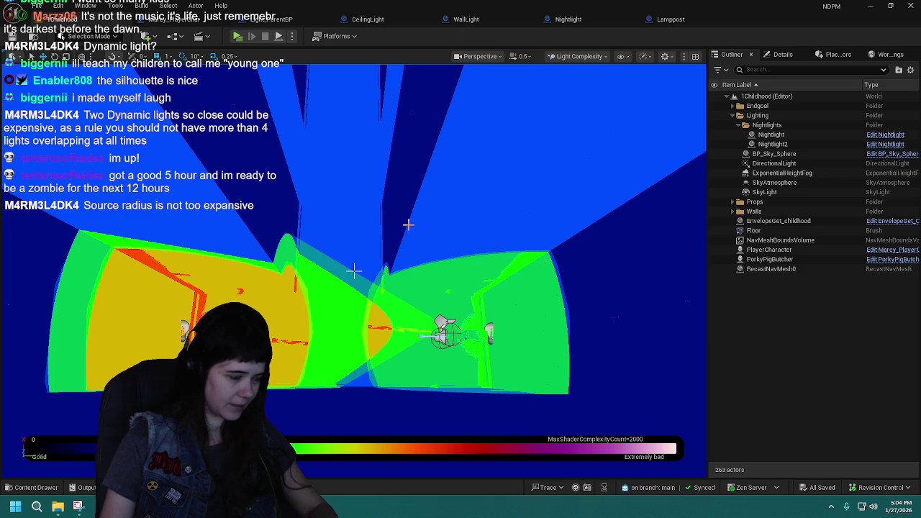
- Orbit and fly through the corridor to inspect where the two nightlights' light overlaps on the walls
{"action": "mouse_move", "coordinate": [354, 270]}
{"action": "left_mouse_down"}
{"action": "mouse_move", "coordinate": [338, 259]}
{"action": "mouse_move", "coordinate": [354, 269]}
{"action": "left_mouse_up"}
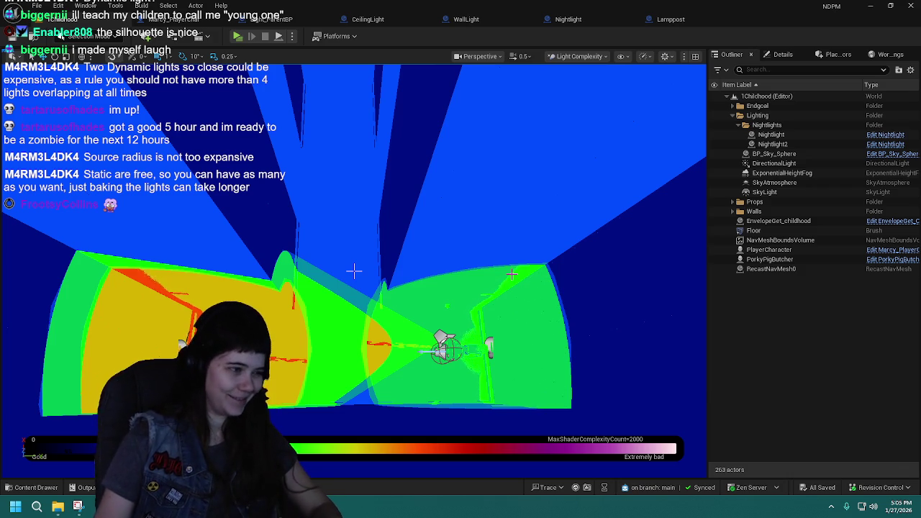
{"action": "left_click_drag", "start_coordinate": [353, 271], "coordinate": [353, 270]}
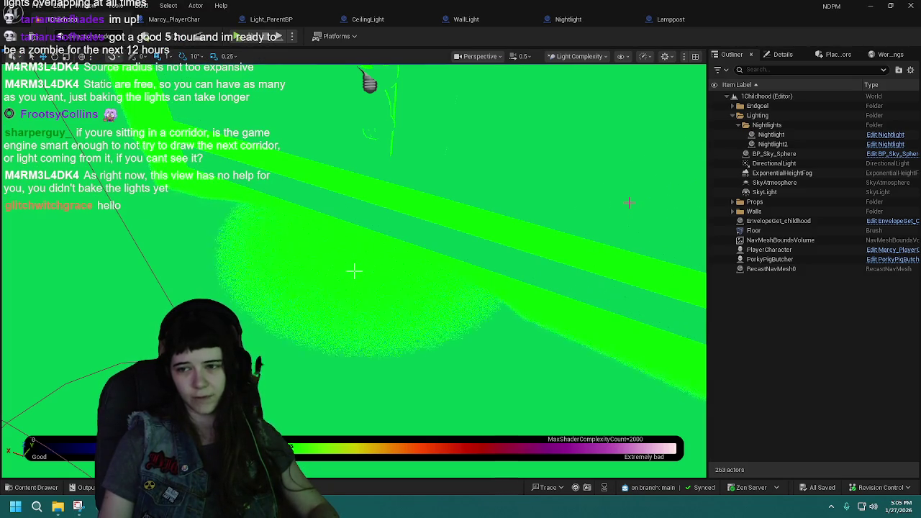
{"action": "left_click_drag", "start_coordinate": [629, 202], "coordinate": [539, 236]}
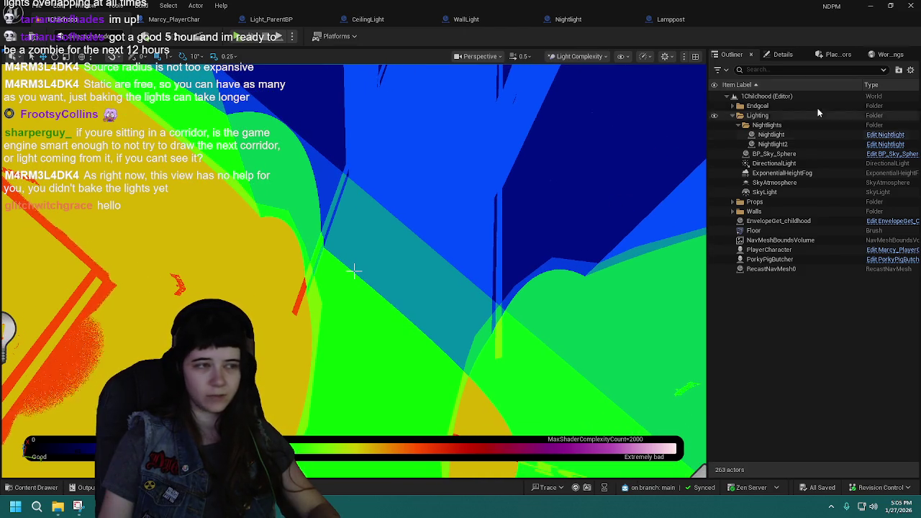
{"action": "left_click", "coordinate": [584, 56]}
- Return the viewport to Lit view and look toward the nightlights in the dark corridor
{"action": "left_click", "coordinate": [612, 93]}
{"action": "left_click_drag", "start_coordinate": [503, 288], "coordinate": [477, 294]}
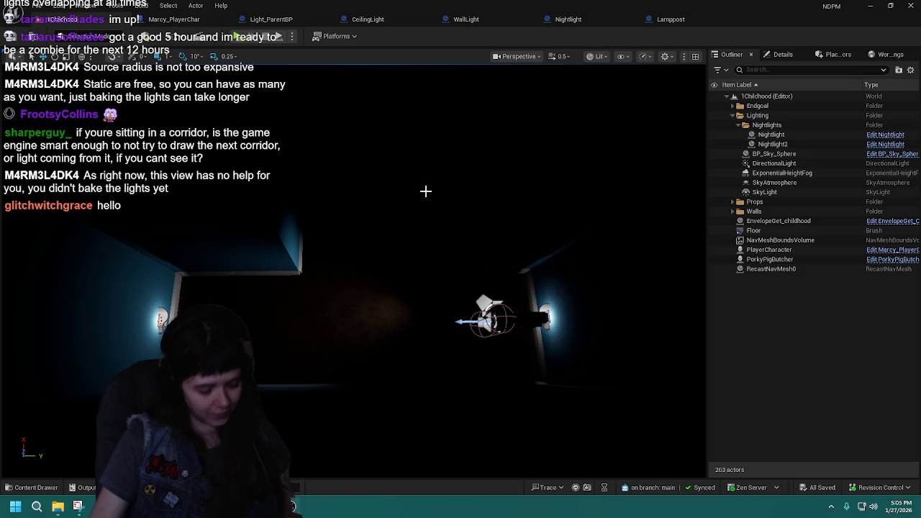
{"action": "mouse_move", "coordinate": [425, 190]}
{"action": "left_mouse_down"}
{"action": "mouse_move", "coordinate": [388, 209]}
{"action": "mouse_move", "coordinate": [296, 164]}
{"action": "left_mouse_up"}
- Select the first Nightlight actor and duplicate it
{"action": "left_click", "coordinate": [268, 216]}
{"action": "mouse_move", "coordinate": [319, 220]}
{"action": "left_mouse_down"}
{"action": "mouse_move", "coordinate": [121, 175]}
{"action": "mouse_move", "coordinate": [386, 216]}
{"action": "left_mouse_up"}
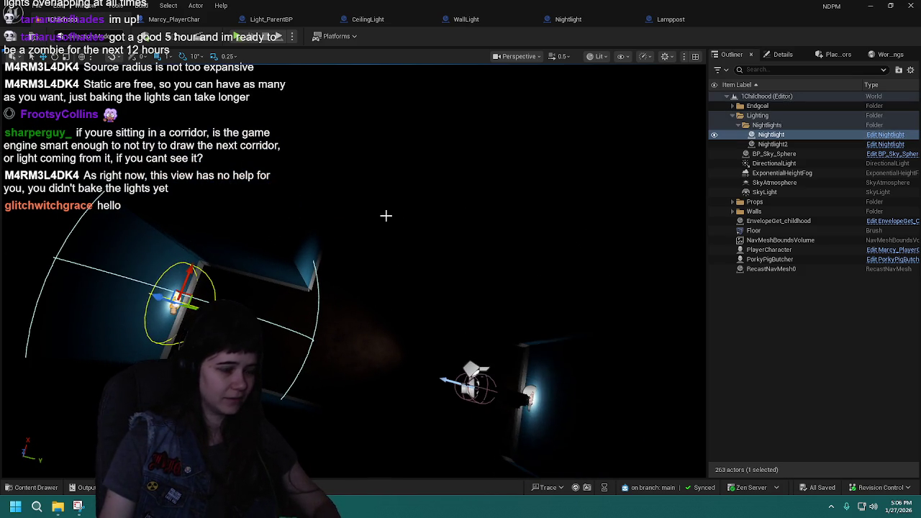
{"action": "key", "text": "ctrl+d"}
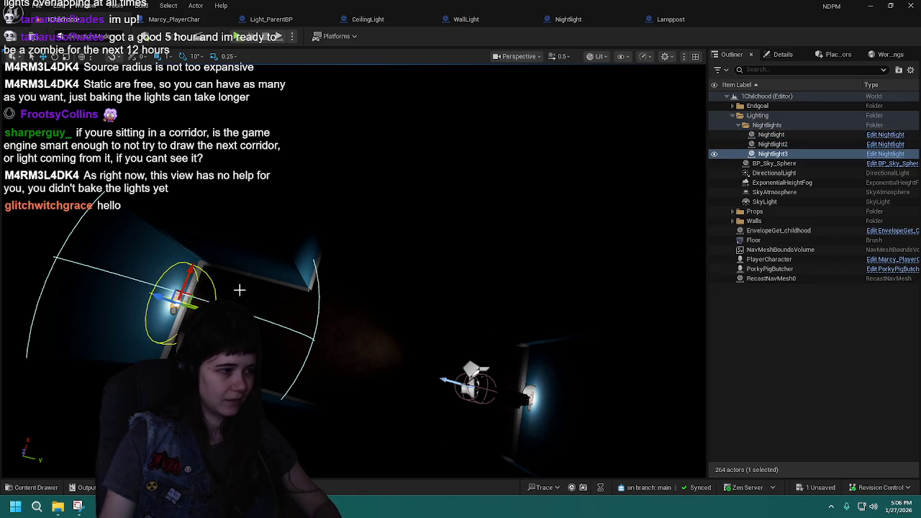
- Move the copied Nightlight3 toward another bedroom wall and rotate it 90°
{"action": "mouse_move", "coordinate": [186, 296]}
{"action": "left_mouse_down"}
{"action": "mouse_move", "coordinate": [446, 241]}
{"action": "mouse_move", "coordinate": [468, 263]}
{"action": "mouse_move", "coordinate": [442, 329]}
{"action": "mouse_move", "coordinate": [411, 312]}
{"action": "mouse_move", "coordinate": [417, 297]}
{"action": "mouse_move", "coordinate": [224, 295]}
{"action": "mouse_move", "coordinate": [462, 288]}
{"action": "mouse_move", "coordinate": [634, 339]}
{"action": "mouse_move", "coordinate": [491, 268]}
{"action": "mouse_move", "coordinate": [489, 237]}
{"action": "left_mouse_up"}
{"action": "key", "text": "e"}
{"action": "left_click_drag", "start_coordinate": [357, 350], "coordinate": [397, 314]}
{"action": "scroll", "coordinate": [397, 323], "scroll_direction": "up", "scroll_amount": 5}
{"action": "scroll", "coordinate": [397, 323], "scroll_direction": "down", "scroll_amount": 3}
{"action": "scroll", "coordinate": [372, 338], "scroll_direction": "up", "scroll_amount": 3}
{"action": "scroll", "coordinate": [373, 337], "scroll_direction": "down", "scroll_amount": 3}
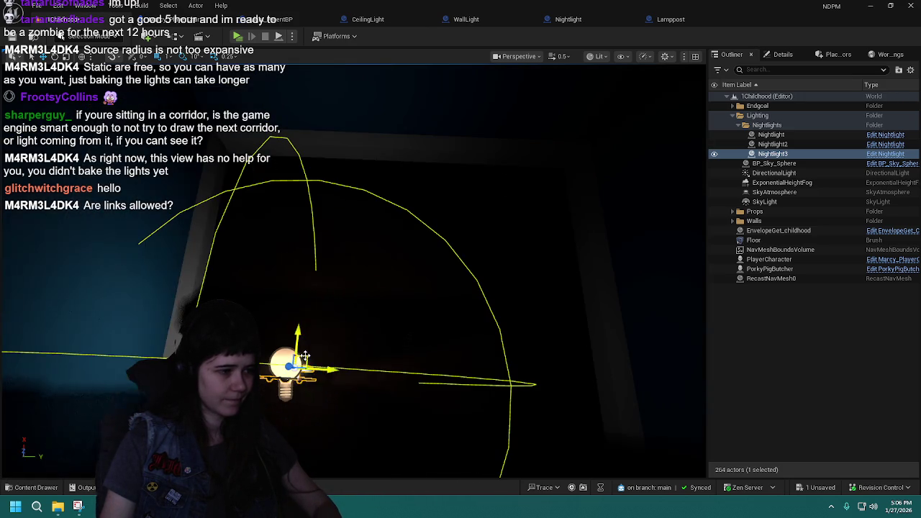
{"action": "scroll", "coordinate": [305, 357], "scroll_direction": "up", "scroll_amount": 5}
{"action": "scroll", "coordinate": [305, 356], "scroll_direction": "down", "scroll_amount": 3}
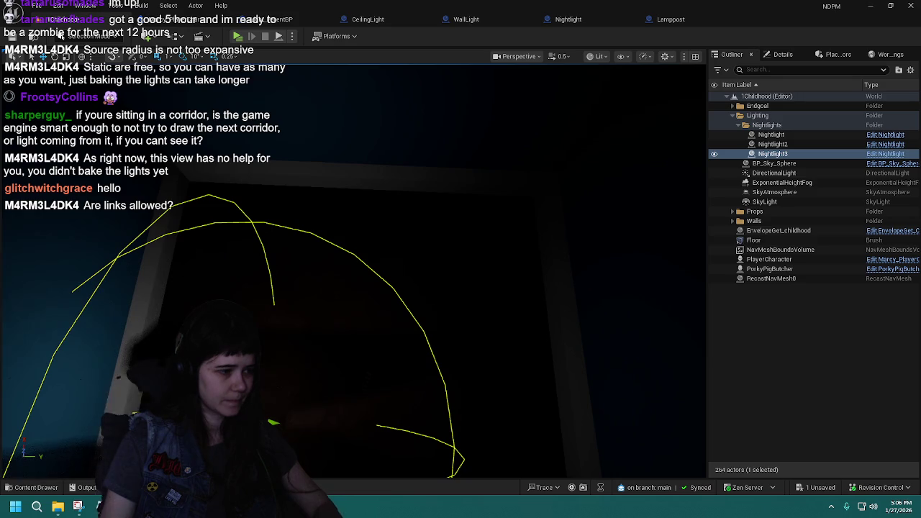
{"action": "scroll", "coordinate": [379, 157], "scroll_direction": "down", "scroll_amount": 4}
- Frame Nightlight3 against its wall to check the placement, then deselect it
{"action": "mouse_move", "coordinate": [379, 157]}
{"action": "left_mouse_down"}
{"action": "mouse_move", "coordinate": [284, 237]}
{"action": "mouse_move", "coordinate": [309, 241]}
{"action": "left_mouse_up"}
{"action": "scroll", "coordinate": [353, 266], "scroll_direction": "up", "scroll_amount": 5}
{"action": "scroll", "coordinate": [352, 266], "scroll_direction": "down", "scroll_amount": 1}
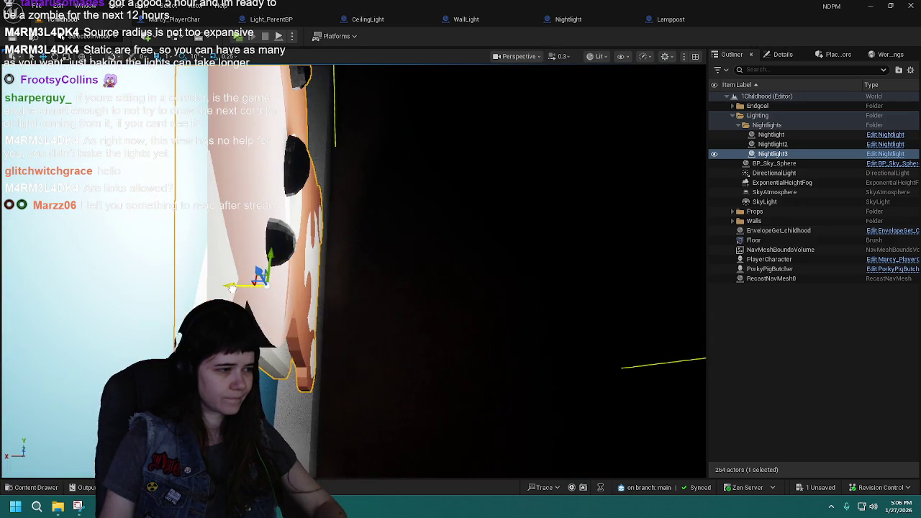
{"action": "mouse_move", "coordinate": [231, 287]}
{"action": "left_mouse_down"}
{"action": "mouse_move", "coordinate": [271, 276]}
{"action": "mouse_move", "coordinate": [310, 285]}
{"action": "left_mouse_up"}
{"action": "key", "text": "f"}
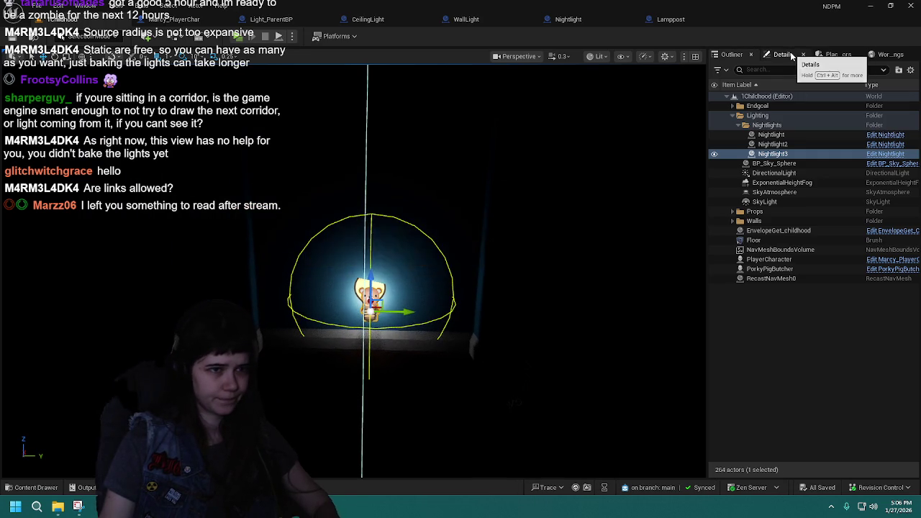
{"action": "left_click_drag", "start_coordinate": [431, 252], "coordinate": [517, 241]}
{"action": "key", "text": "f"}
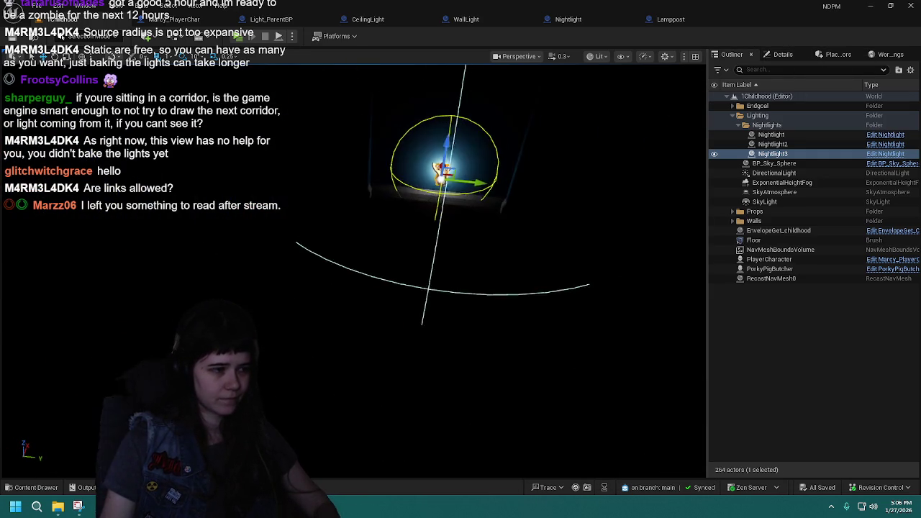
{"action": "mouse_move", "coordinate": [403, 216]}
{"action": "left_mouse_down"}
{"action": "mouse_move", "coordinate": [359, 231]}
{"action": "mouse_move", "coordinate": [410, 215]}
{"action": "left_mouse_up"}
{"action": "mouse_move", "coordinate": [639, 241]}
{"action": "left_mouse_down"}
{"action": "mouse_move", "coordinate": [618, 241]}
{"action": "mouse_move", "coordinate": [640, 240]}
{"action": "left_mouse_up"}
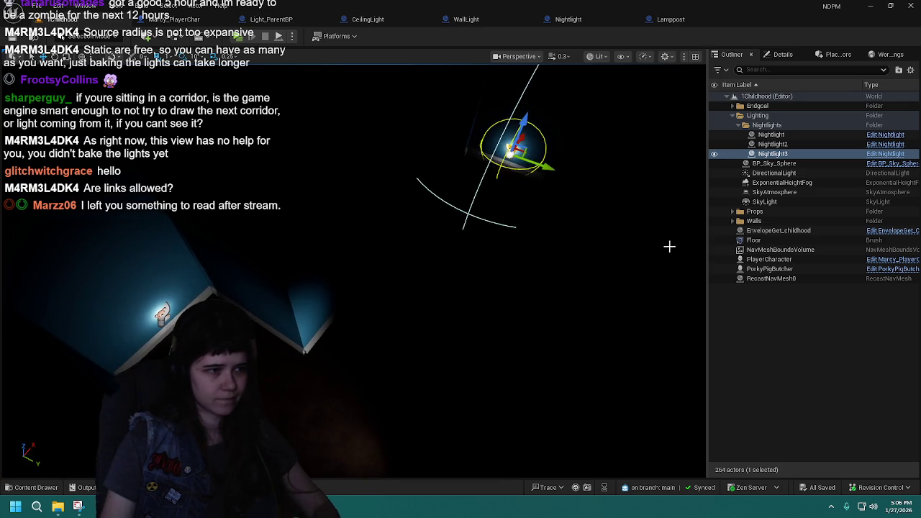
{"action": "left_click", "coordinate": [804, 331]}
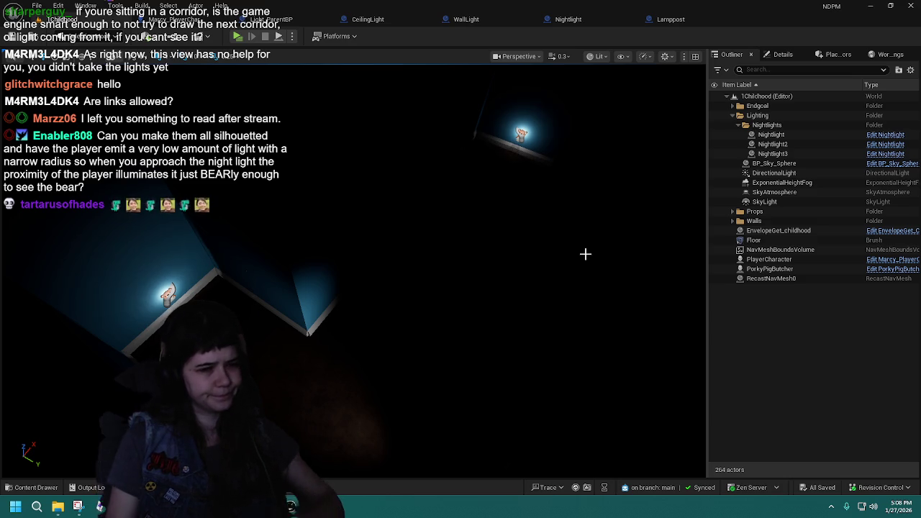
{"action": "left_click_drag", "start_coordinate": [587, 218], "coordinate": [587, 218]}
{"action": "left_click", "coordinate": [605, 56]}
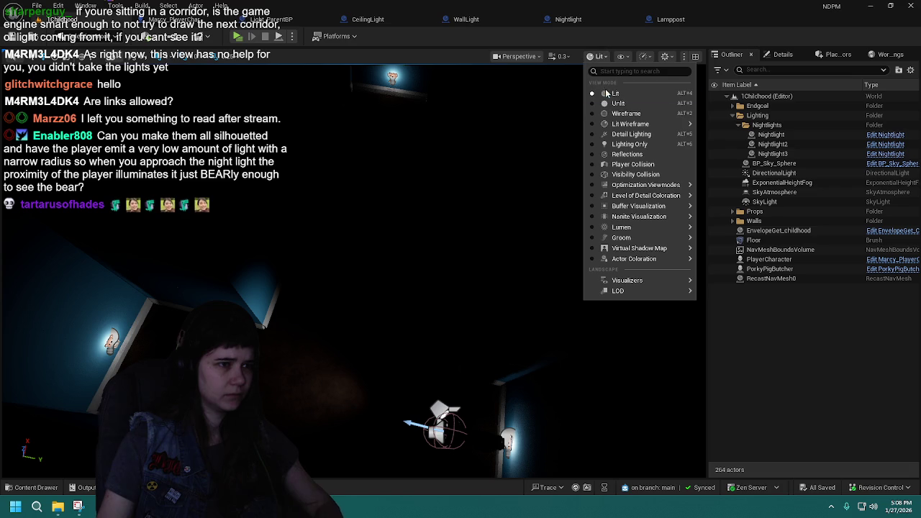
{"action": "mouse_move", "coordinate": [653, 188]}
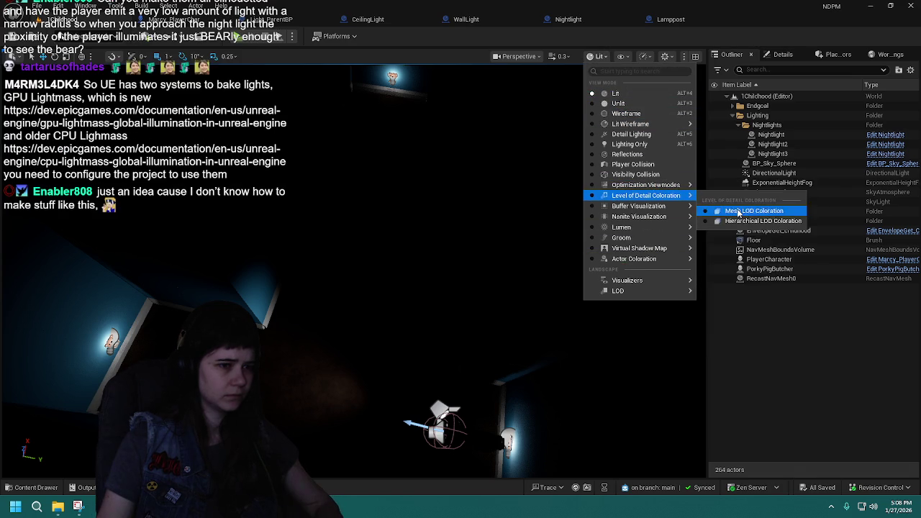
{"action": "left_click", "coordinate": [748, 211]}
{"action": "left_click_drag", "start_coordinate": [404, 223], "coordinate": [404, 223]}
{"action": "left_click_drag", "start_coordinate": [354, 271], "coordinate": [410, 219]}
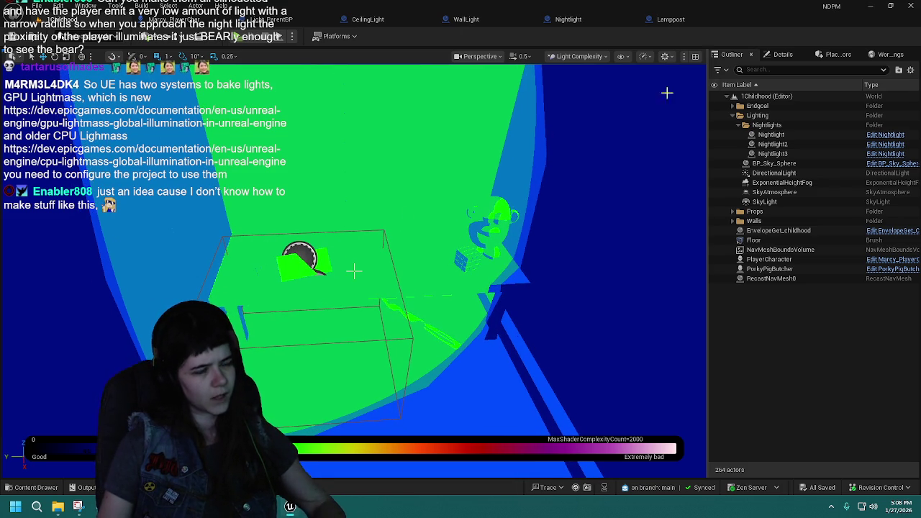
{"action": "left_click", "coordinate": [575, 56]}
{"action": "left_click", "coordinate": [591, 91]}
{"action": "left_click_drag", "start_coordinate": [443, 252], "coordinate": [442, 252]}
{"action": "left_click", "coordinate": [597, 56]}
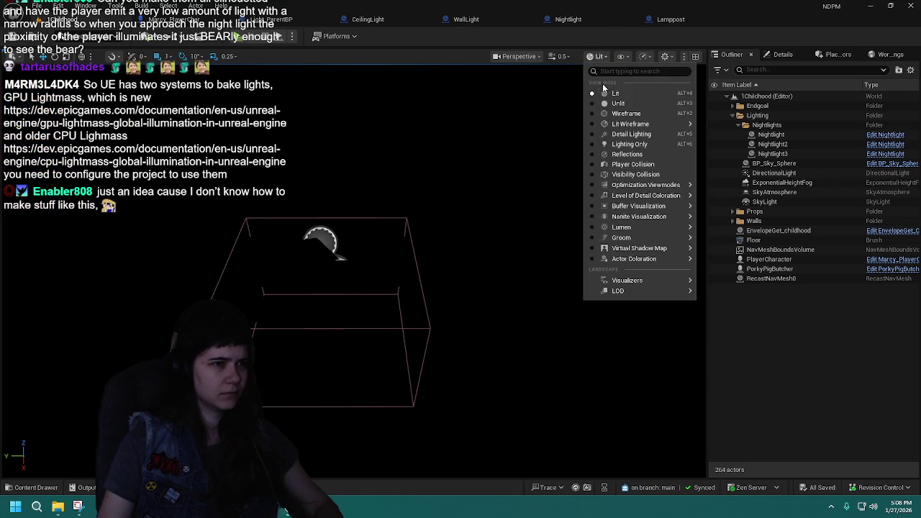
{"action": "mouse_move", "coordinate": [687, 188]}
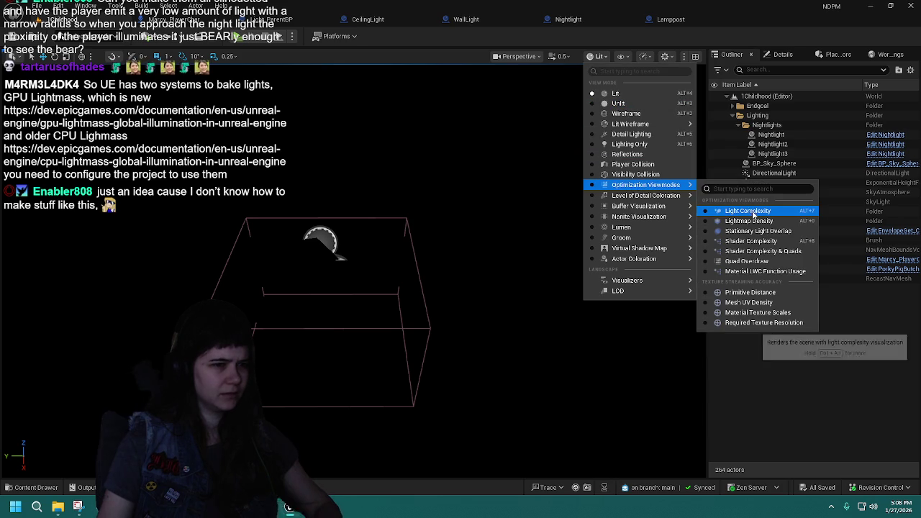
{"action": "left_click", "coordinate": [748, 211]}
{"action": "left_click_drag", "start_coordinate": [649, 238], "coordinate": [649, 239]}
{"action": "left_click_drag", "start_coordinate": [353, 271], "coordinate": [532, 323]}
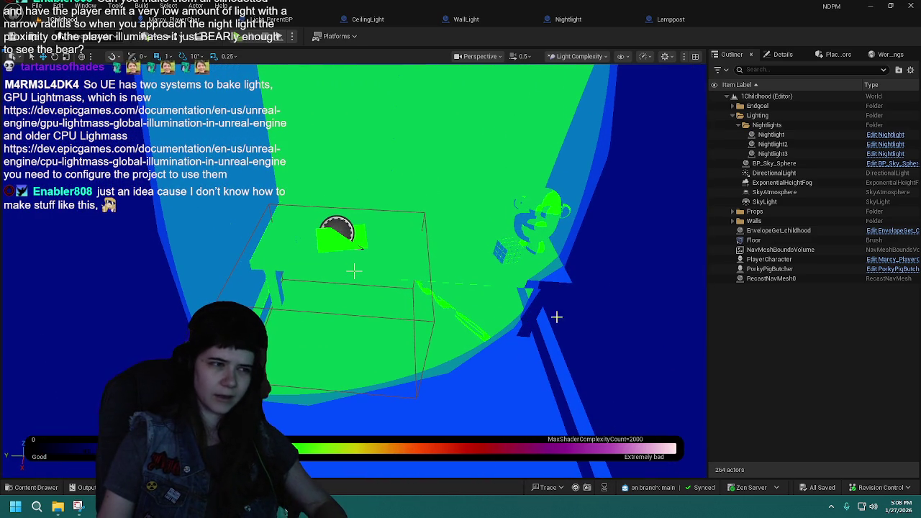
{"action": "left_click", "coordinate": [578, 56]}
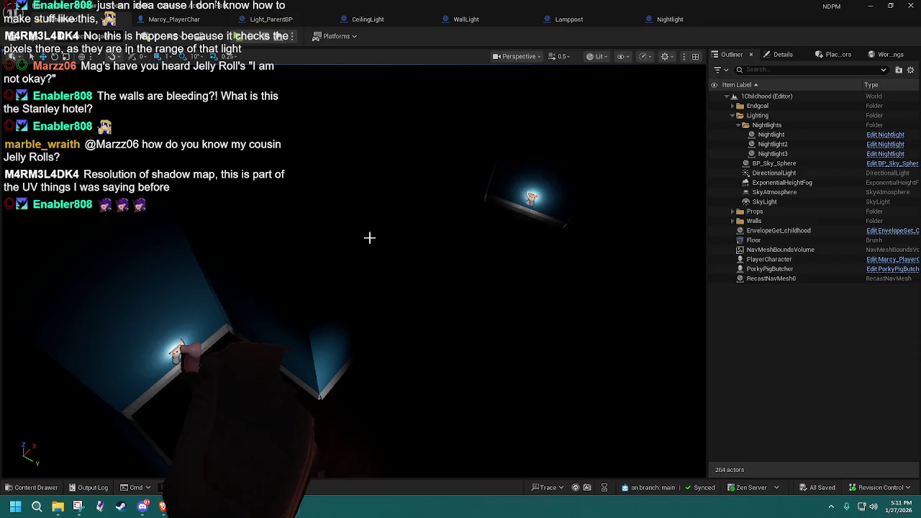
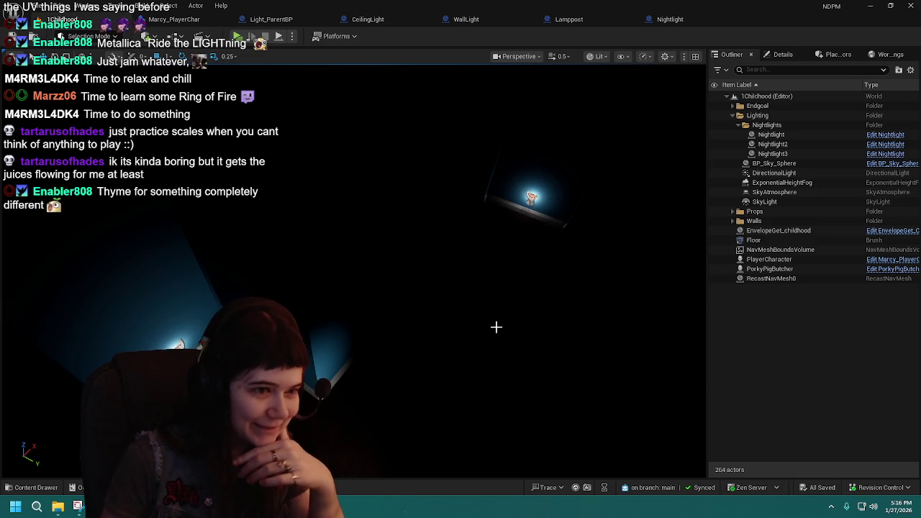
- Duplicate the first teddy-bear nightlight as Nightlight4 and drag the copy off the shelf into the room
{"action": "scroll", "coordinate": [493, 323], "scroll_direction": "down", "scroll_amount": 2}
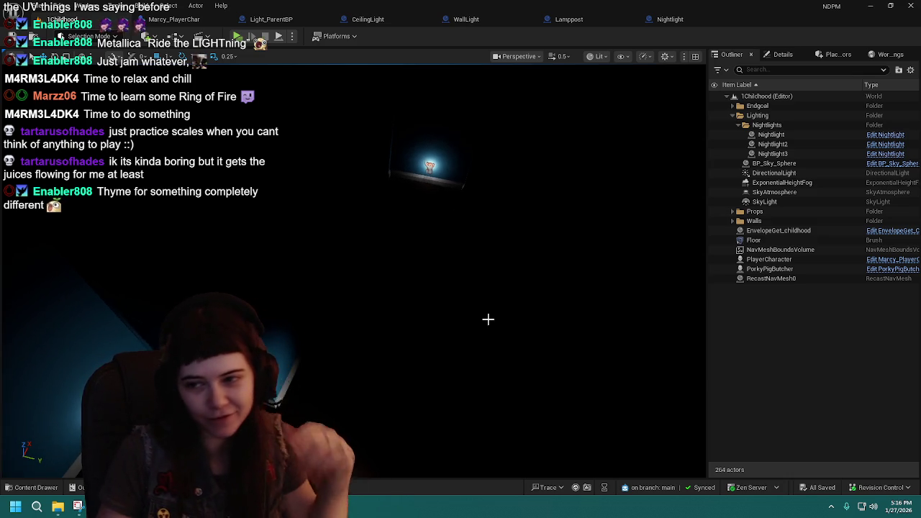
{"action": "scroll", "coordinate": [469, 312], "scroll_direction": "up", "scroll_amount": 2}
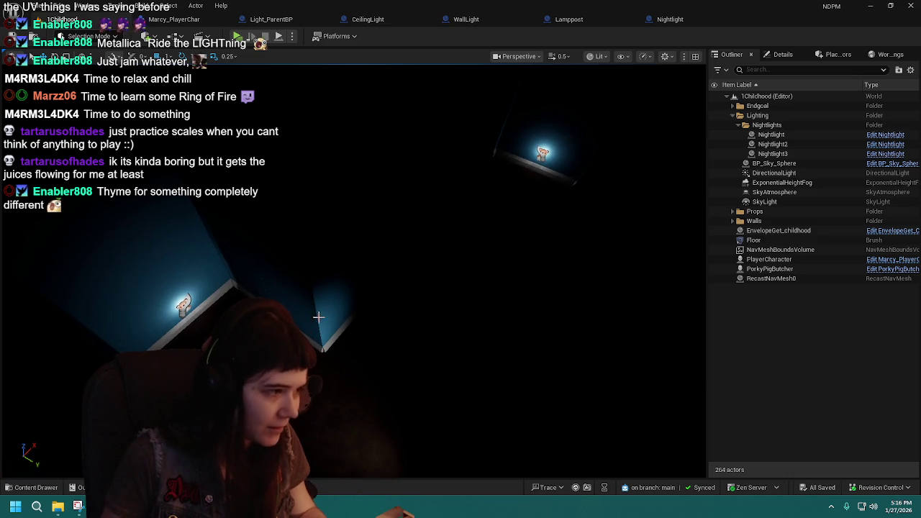
{"action": "double_click", "coordinate": [771, 135]}
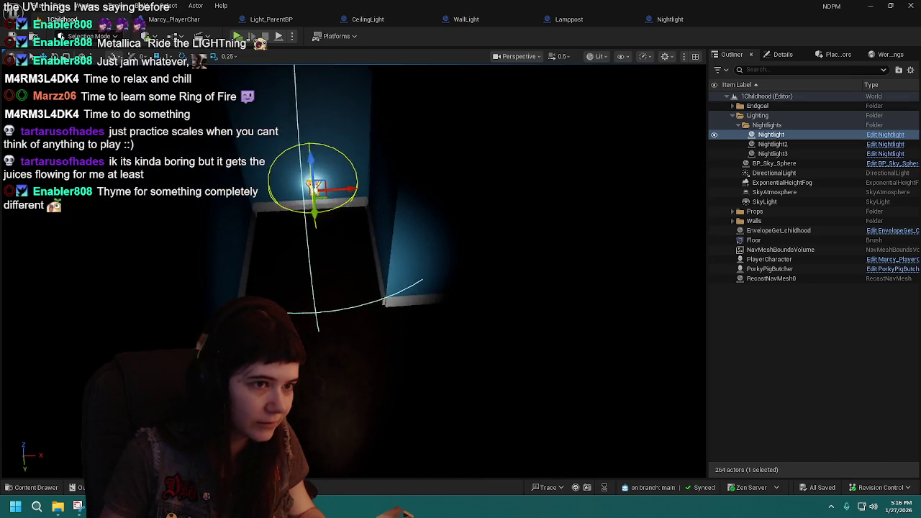
{"action": "left_click_drag", "start_coordinate": [372, 308], "coordinate": [393, 308]}
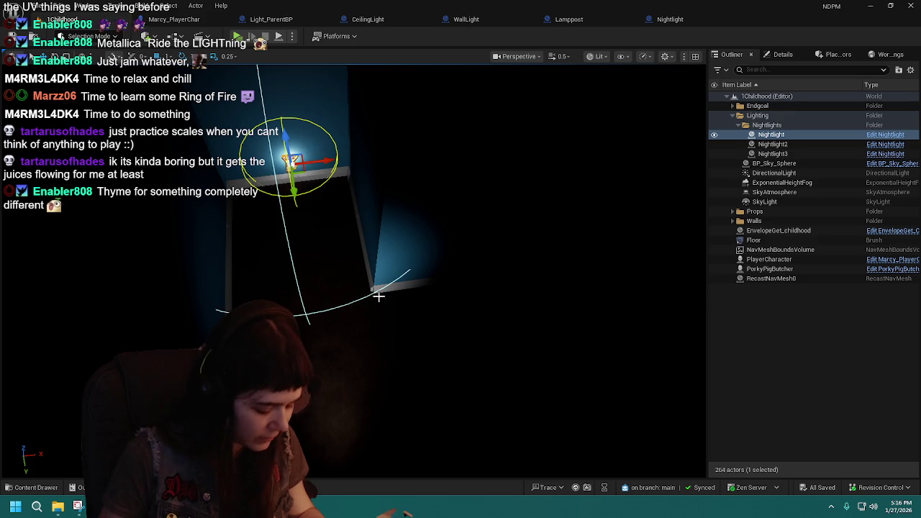
{"action": "key", "text": "ctrl+d"}
{"action": "mouse_move", "coordinate": [305, 170]}
{"action": "left_mouse_down"}
{"action": "mouse_move", "coordinate": [319, 195]}
{"action": "mouse_move", "coordinate": [401, 267]}
{"action": "mouse_move", "coordinate": [493, 277]}
{"action": "left_mouse_up"}
- Nudge Nightlight4 slightly left against the wall and save the level
{"action": "key", "text": "f"}
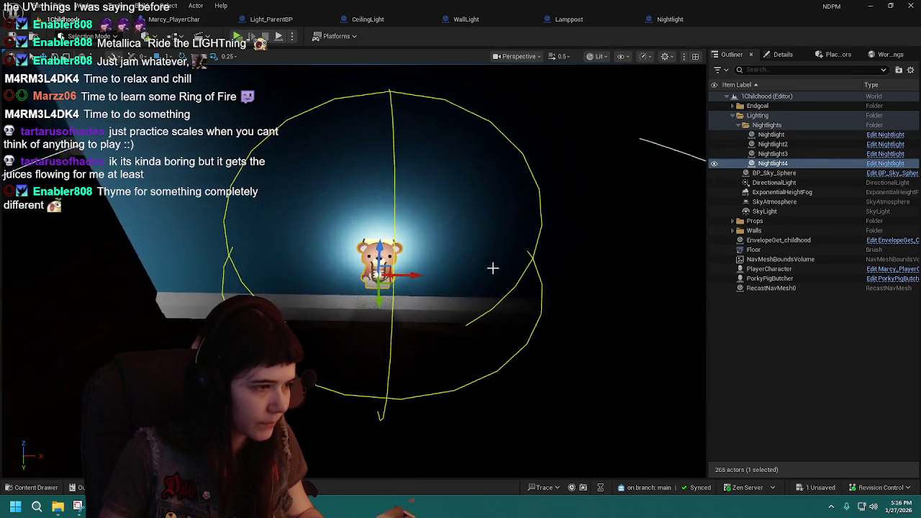
{"action": "mouse_move", "coordinate": [387, 282]}
{"action": "left_mouse_down"}
{"action": "mouse_move", "coordinate": [378, 281]}
{"action": "mouse_move", "coordinate": [485, 262]}
{"action": "mouse_move", "coordinate": [291, 250]}
{"action": "mouse_move", "coordinate": [424, 253]}
{"action": "mouse_move", "coordinate": [360, 266]}
{"action": "mouse_move", "coordinate": [419, 298]}
{"action": "mouse_move", "coordinate": [439, 327]}
{"action": "mouse_move", "coordinate": [449, 327]}
{"action": "mouse_move", "coordinate": [453, 308]}
{"action": "mouse_move", "coordinate": [409, 297]}
{"action": "mouse_move", "coordinate": [300, 448]}
{"action": "mouse_move", "coordinate": [342, 295]}
{"action": "mouse_move", "coordinate": [513, 250]}
{"action": "left_mouse_up"}
{"action": "key", "text": "ctrl+s"}
- Duplicate Nightlight4 as Nightlight5 and move it off to the left, low on the wall
{"action": "key", "text": "ctrl+d"}
{"action": "left_click_drag", "start_coordinate": [572, 294], "coordinate": [352, 334]}
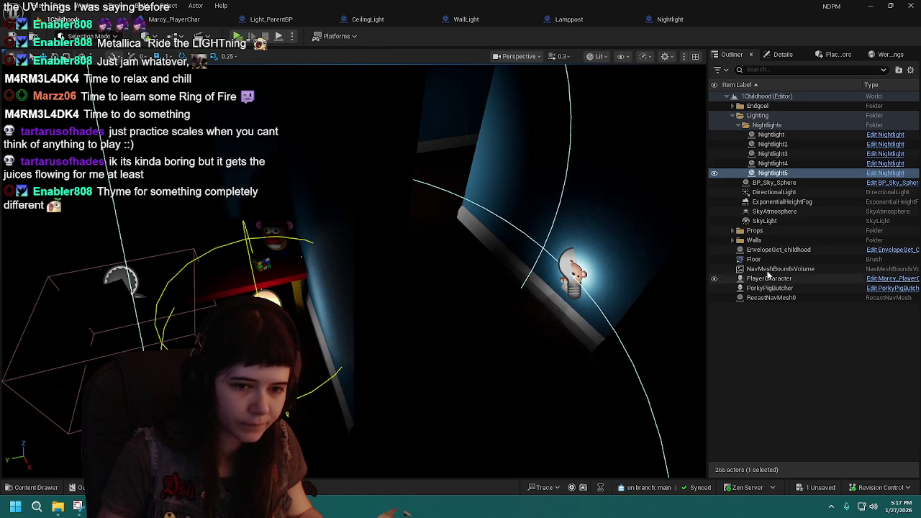
{"action": "key", "text": "f"}
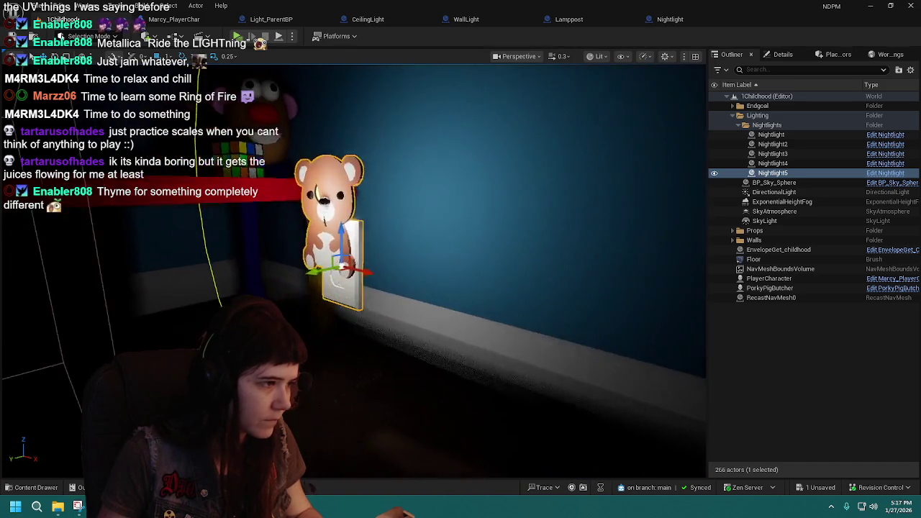
- Rotate Nightlight5 by 90 degrees with the rotate gizmo so it faces a new direction
{"action": "left_click_drag", "start_coordinate": [374, 254], "coordinate": [374, 254]}
{"action": "left_click_drag", "start_coordinate": [470, 234], "coordinate": [427, 309]}
{"action": "key", "text": "e"}
{"action": "mouse_move", "coordinate": [540, 410]}
{"action": "left_mouse_down"}
{"action": "mouse_move", "coordinate": [552, 438]}
{"action": "mouse_move", "coordinate": [539, 403]}
{"action": "mouse_move", "coordinate": [285, 268]}
{"action": "mouse_move", "coordinate": [313, 303]}
{"action": "mouse_move", "coordinate": [252, 281]}
{"action": "mouse_move", "coordinate": [266, 237]}
{"action": "mouse_move", "coordinate": [259, 234]}
{"action": "mouse_move", "coordinate": [396, 302]}
{"action": "left_mouse_up"}
{"action": "key", "text": "w"}
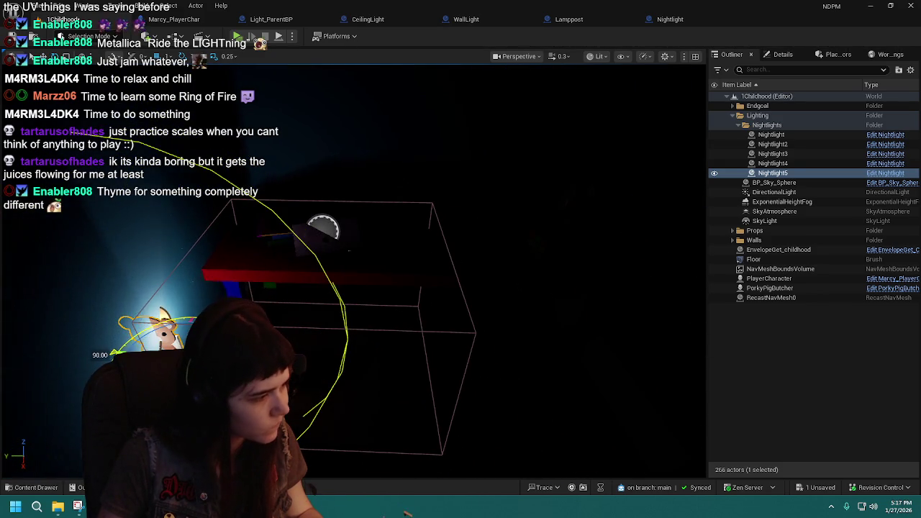
{"action": "mouse_move", "coordinate": [119, 351]}
{"action": "left_mouse_down"}
{"action": "mouse_move", "coordinate": [421, 353]}
{"action": "mouse_move", "coordinate": [432, 338]}
{"action": "mouse_move", "coordinate": [475, 324]}
{"action": "mouse_move", "coordinate": [550, 315]}
{"action": "mouse_move", "coordinate": [490, 316]}
{"action": "mouse_move", "coordinate": [479, 299]}
{"action": "mouse_move", "coordinate": [486, 303]}
{"action": "left_mouse_up"}
{"action": "scroll", "coordinate": [422, 353], "scroll_direction": "up", "scroll_amount": 2}
{"action": "key", "text": "f"}
{"action": "mouse_move", "coordinate": [489, 356]}
{"action": "left_mouse_down"}
{"action": "mouse_move", "coordinate": [487, 331]}
{"action": "mouse_move", "coordinate": [490, 356]}
{"action": "left_mouse_up"}
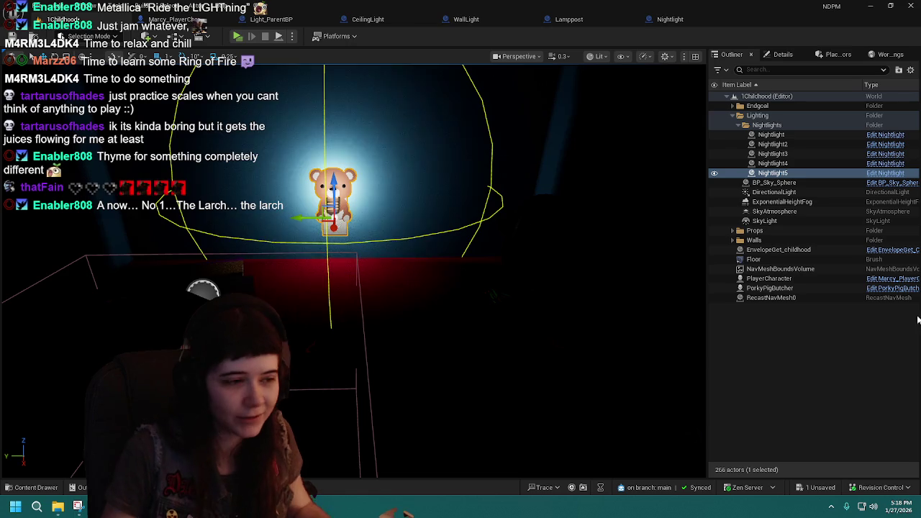
{"action": "mouse_move", "coordinate": [674, 382]}
{"action": "left_mouse_down"}
{"action": "mouse_move", "coordinate": [576, 359]}
{"action": "mouse_move", "coordinate": [565, 389]}
{"action": "mouse_move", "coordinate": [547, 374]}
{"action": "mouse_move", "coordinate": [479, 397]}
{"action": "mouse_move", "coordinate": [453, 382]}
{"action": "mouse_move", "coordinate": [650, 353]}
{"action": "mouse_move", "coordinate": [385, 263]}
{"action": "mouse_move", "coordinate": [324, 338]}
{"action": "mouse_move", "coordinate": [374, 342]}
{"action": "mouse_move", "coordinate": [451, 304]}
{"action": "left_mouse_up"}
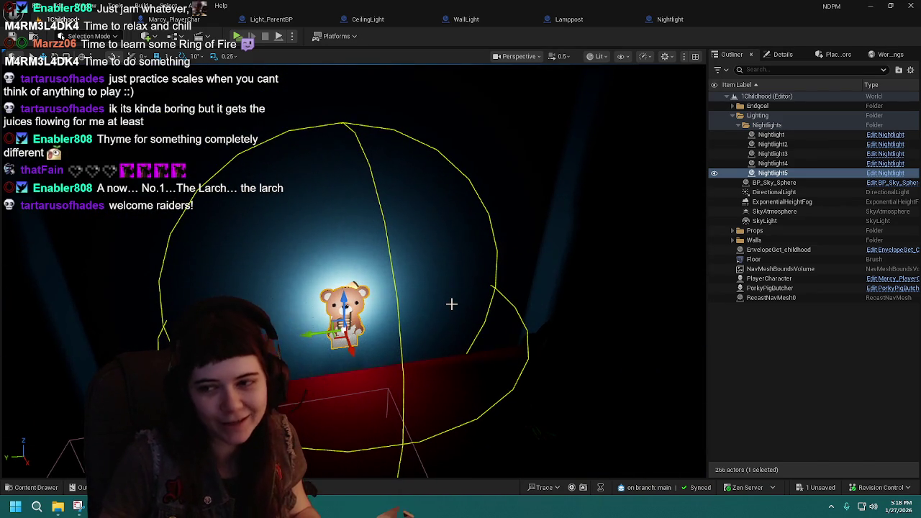
{"action": "mouse_move", "coordinate": [451, 305]}
{"action": "left_mouse_down"}
{"action": "mouse_move", "coordinate": [367, 313]}
{"action": "mouse_move", "coordinate": [360, 298]}
{"action": "mouse_move", "coordinate": [331, 294]}
{"action": "left_mouse_up"}
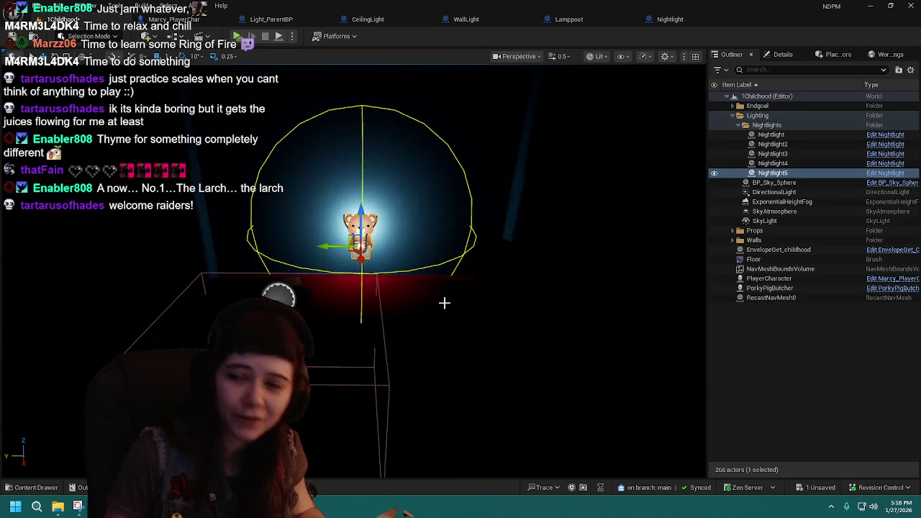
{"action": "left_click_drag", "start_coordinate": [391, 308], "coordinate": [401, 302]}
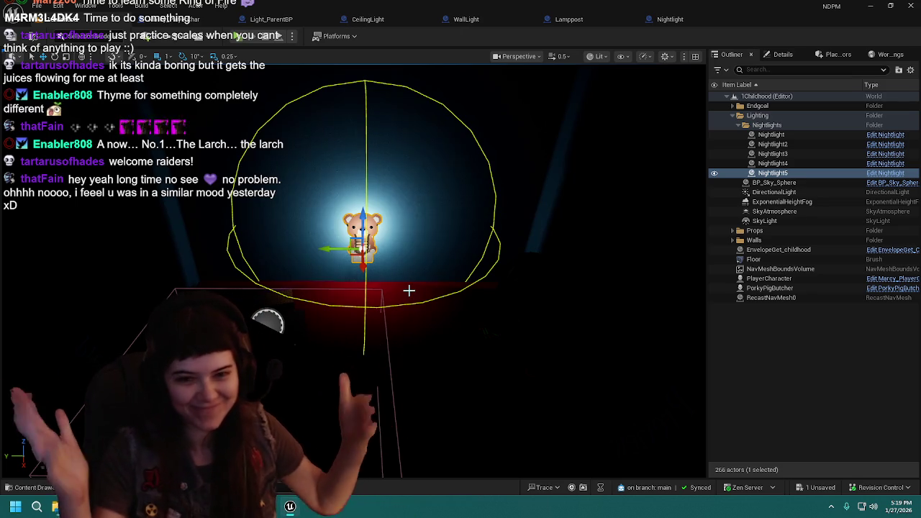
{"action": "mouse_move", "coordinate": [432, 295]}
{"action": "left_mouse_down"}
{"action": "mouse_move", "coordinate": [308, 318]}
{"action": "mouse_move", "coordinate": [324, 381]}
{"action": "mouse_move", "coordinate": [319, 374]}
{"action": "mouse_move", "coordinate": [304, 278]}
{"action": "mouse_move", "coordinate": [299, 284]}
{"action": "mouse_move", "coordinate": [435, 295]}
{"action": "left_mouse_up"}
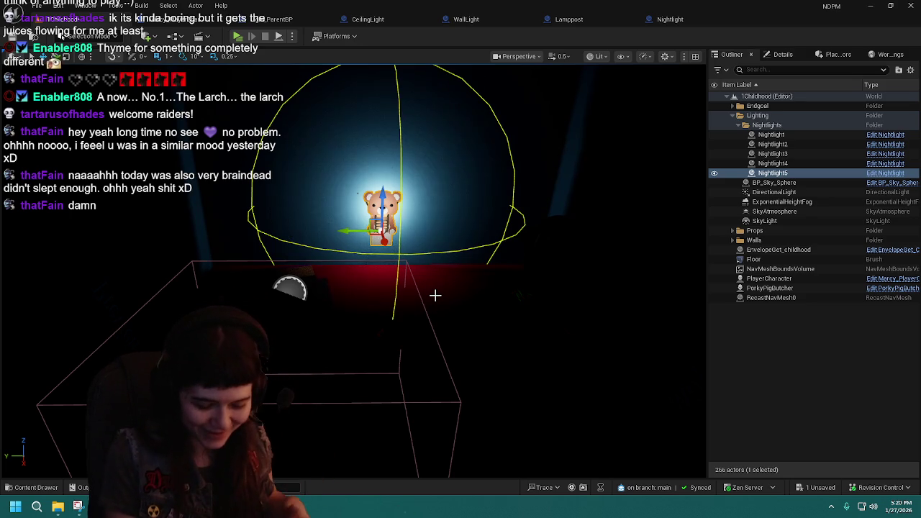
{"action": "left_click_drag", "start_coordinate": [434, 295], "coordinate": [439, 352]}
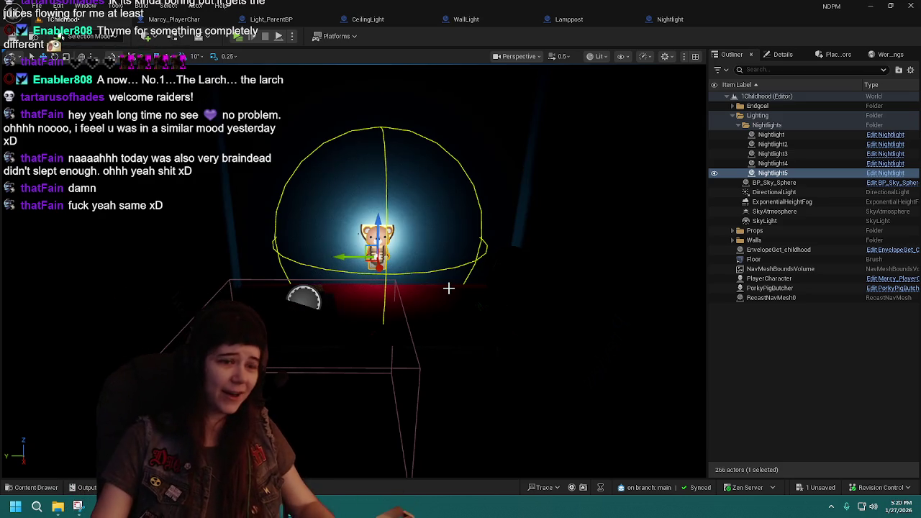
- Set Nightlight5's Location Z to 70 in the Details panel
{"action": "left_click", "coordinate": [783, 54]}
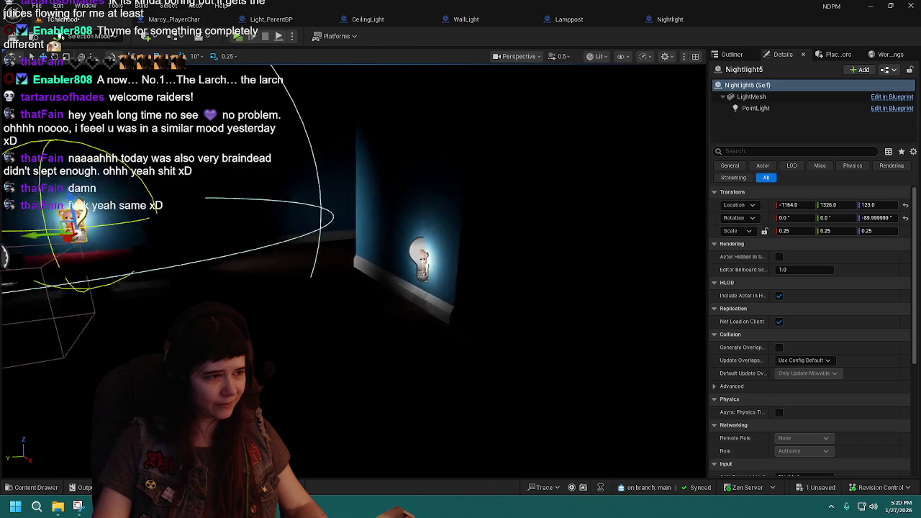
{"action": "left_click", "coordinate": [536, 252]}
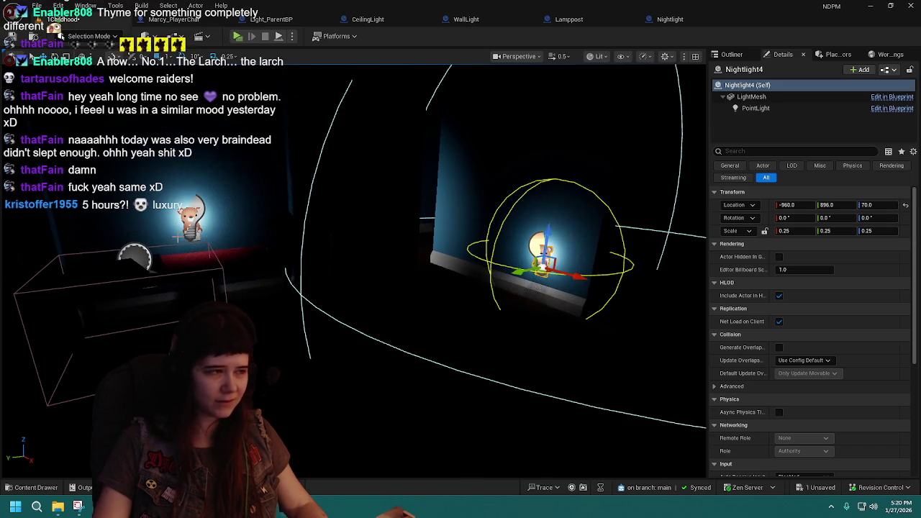
{"action": "left_click", "coordinate": [191, 219]}
{"action": "left_click", "coordinate": [874, 205]}
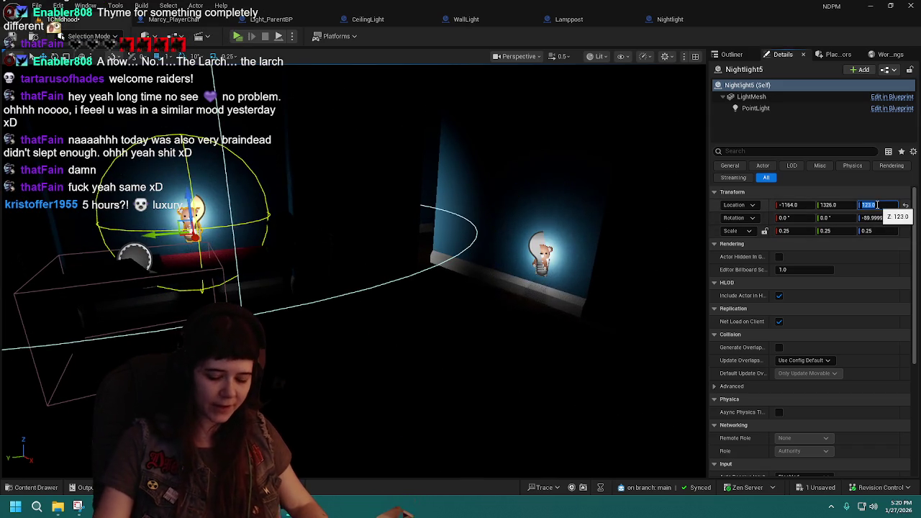
{"action": "type", "text": "70"}
{"action": "key", "text": "Return"}
{"action": "key", "text": "f"}
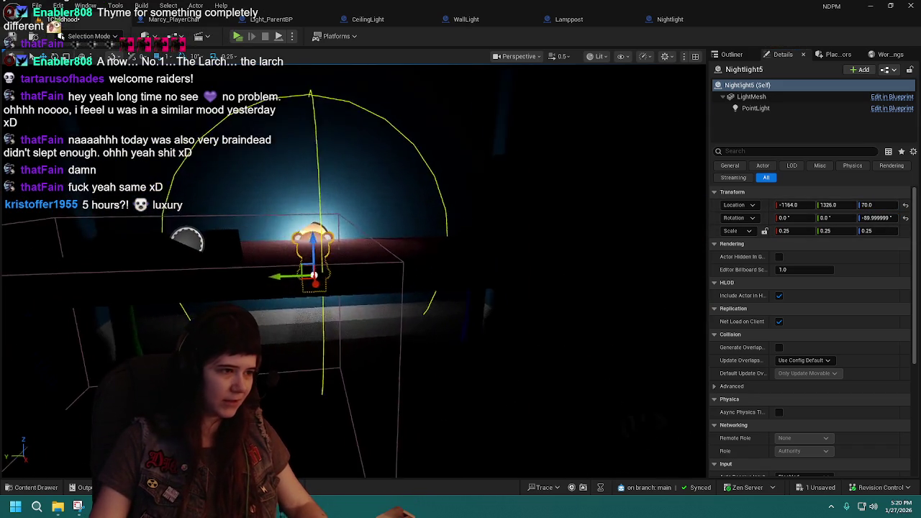
- Fit Nightlight5 against the wall by the red table at Y 1196, then duplicate it
{"action": "mouse_move", "coordinate": [200, 267]}
{"action": "left_mouse_down"}
{"action": "mouse_move", "coordinate": [230, 249]}
{"action": "mouse_move", "coordinate": [199, 267]}
{"action": "left_mouse_up"}
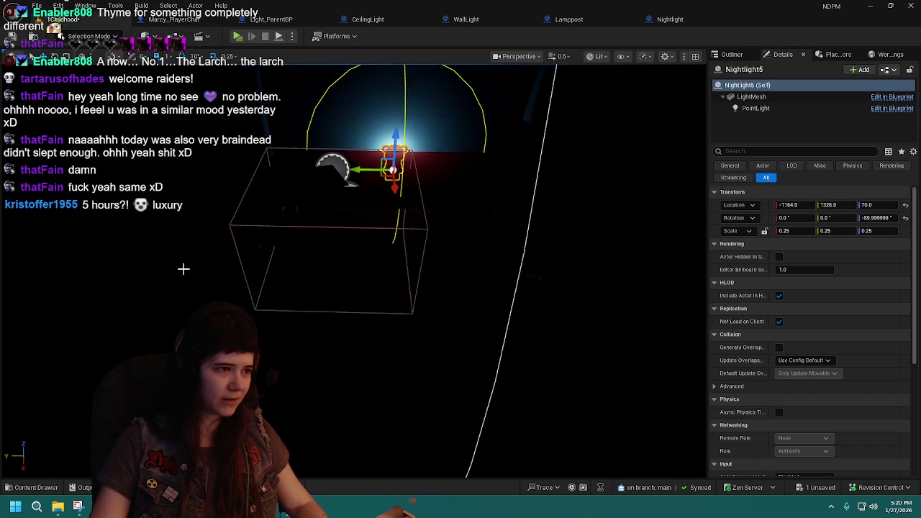
{"action": "mouse_move", "coordinate": [533, 276]}
{"action": "left_mouse_down"}
{"action": "mouse_move", "coordinate": [346, 237]}
{"action": "mouse_move", "coordinate": [277, 195]}
{"action": "mouse_move", "coordinate": [478, 297]}
{"action": "mouse_move", "coordinate": [495, 298]}
{"action": "mouse_move", "coordinate": [492, 266]}
{"action": "left_mouse_up"}
{"action": "key", "text": "e"}
{"action": "key", "text": "w"}
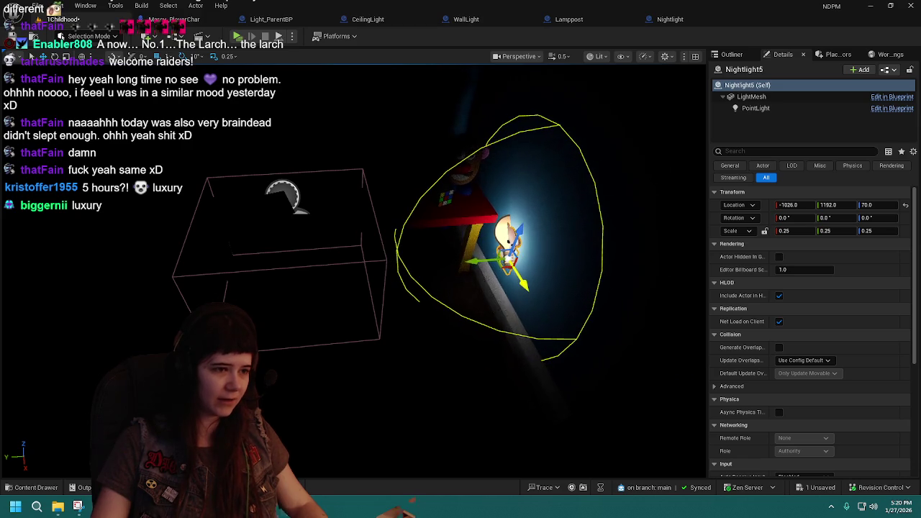
{"action": "key", "text": "f"}
{"action": "scroll", "coordinate": [492, 266], "scroll_direction": "up", "scroll_amount": 8}
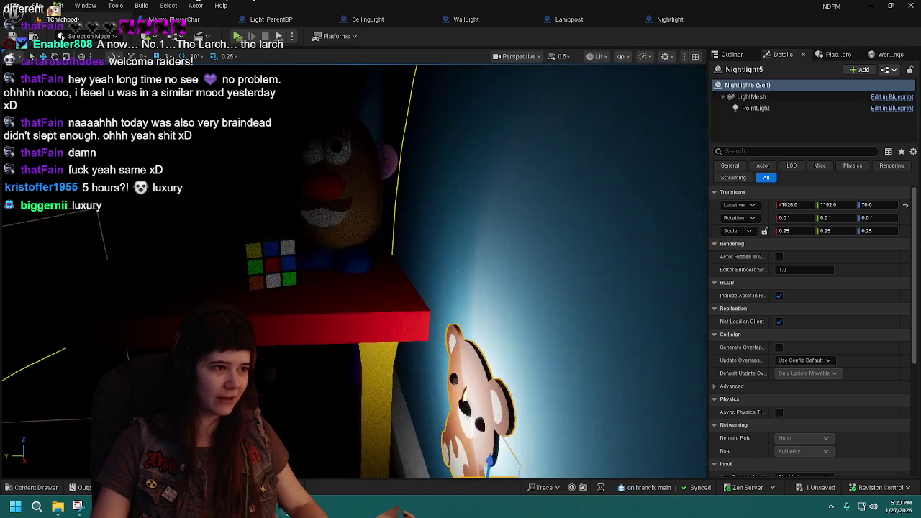
{"action": "left_click_drag", "start_coordinate": [492, 266], "coordinate": [424, 269]}
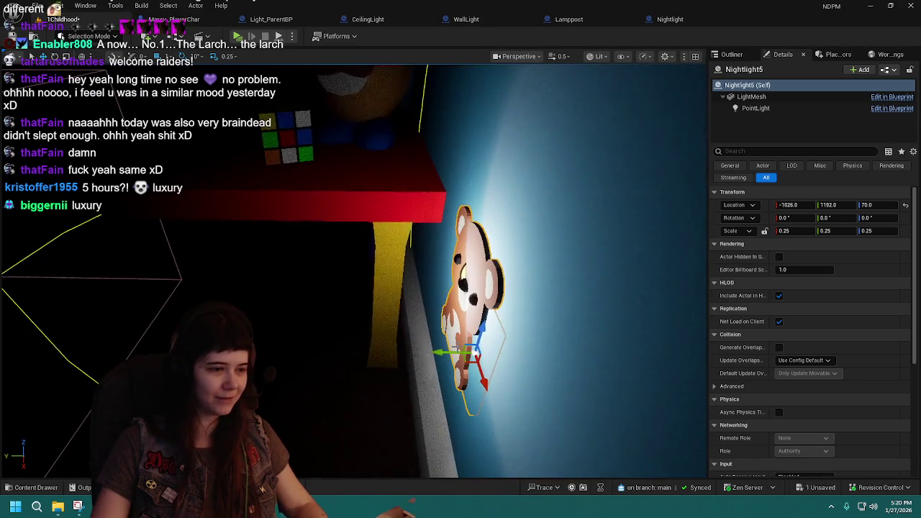
{"action": "mouse_move", "coordinate": [446, 353]}
{"action": "left_mouse_down"}
{"action": "mouse_move", "coordinate": [2, 302]}
{"action": "mouse_move", "coordinate": [11, 296]}
{"action": "mouse_move", "coordinate": [3, 327]}
{"action": "left_mouse_up"}
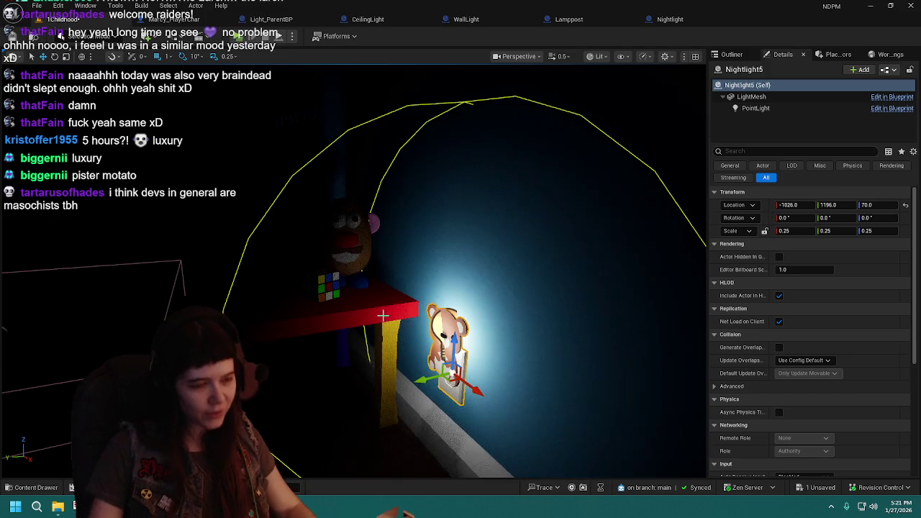
{"action": "key", "text": "f"}
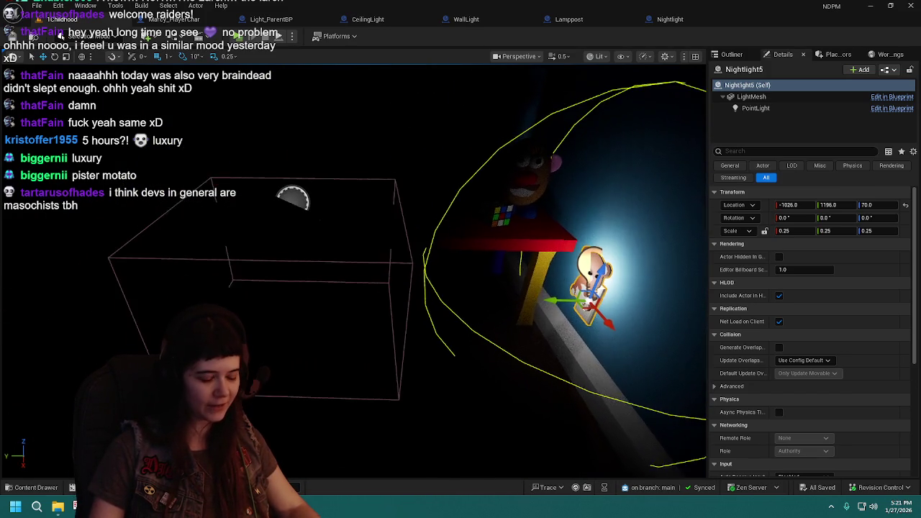
{"action": "key", "text": "ctrl+d"}
- Place Nightlight6 along the wall at Y 1465, turned around 180 degrees
{"action": "mouse_move", "coordinate": [560, 292]}
{"action": "left_mouse_down"}
{"action": "mouse_move", "coordinate": [360, 263]}
{"action": "mouse_move", "coordinate": [98, 259]}
{"action": "left_mouse_up"}
{"action": "key", "text": "f"}
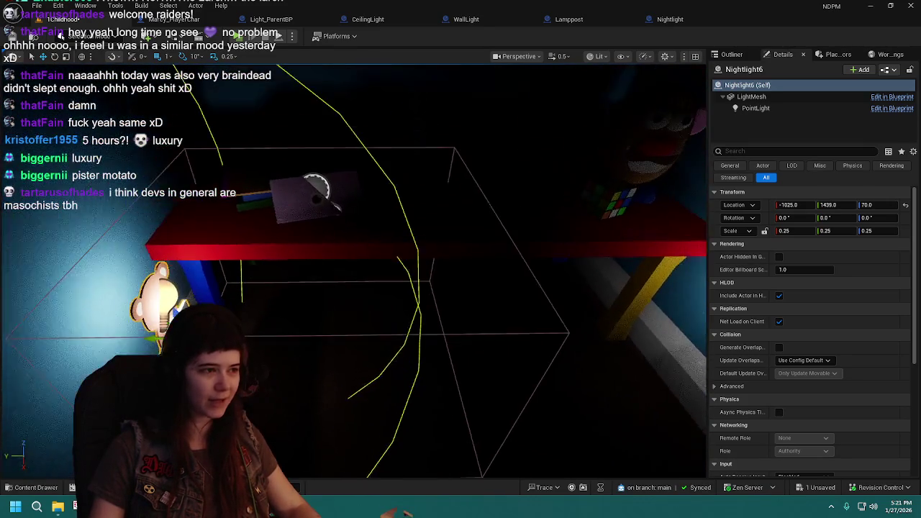
{"action": "mouse_move", "coordinate": [216, 320]}
{"action": "left_mouse_down"}
{"action": "mouse_move", "coordinate": [257, 314]}
{"action": "mouse_move", "coordinate": [238, 324]}
{"action": "mouse_move", "coordinate": [221, 309]}
{"action": "left_mouse_up"}
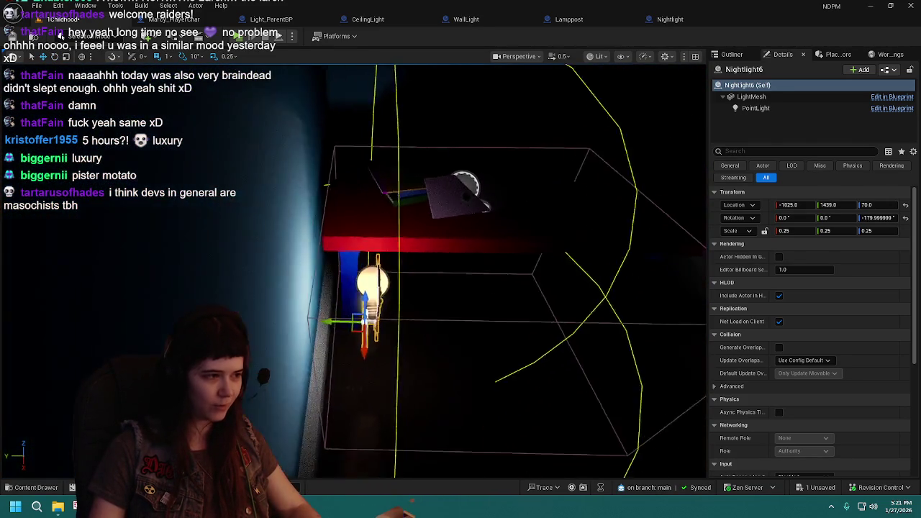
{"action": "left_click_drag", "start_coordinate": [338, 326], "coordinate": [271, 331]}
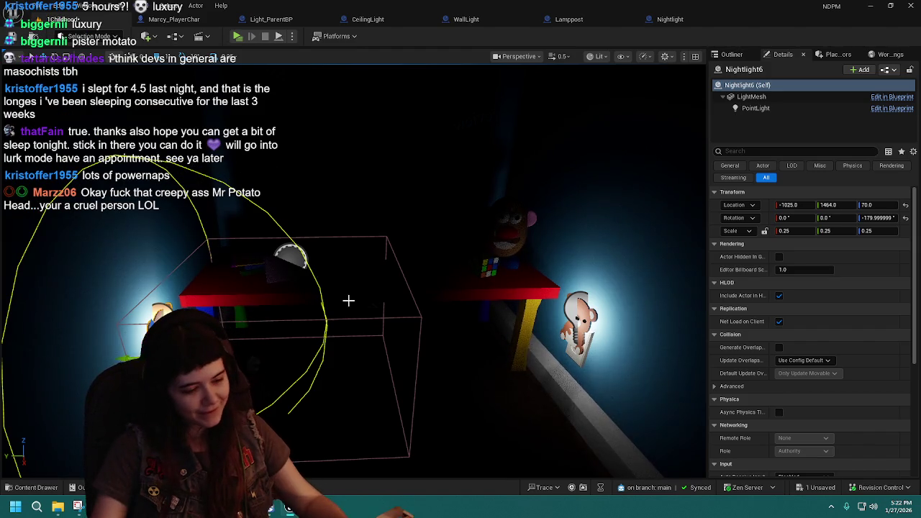
- Fly the camera closer to Mr Potato Head, the red table and the glowing nightlight
{"action": "left_click_drag", "start_coordinate": [74, 290], "coordinate": [89, 256]}
{"action": "left_click_drag", "start_coordinate": [377, 314], "coordinate": [380, 313]}
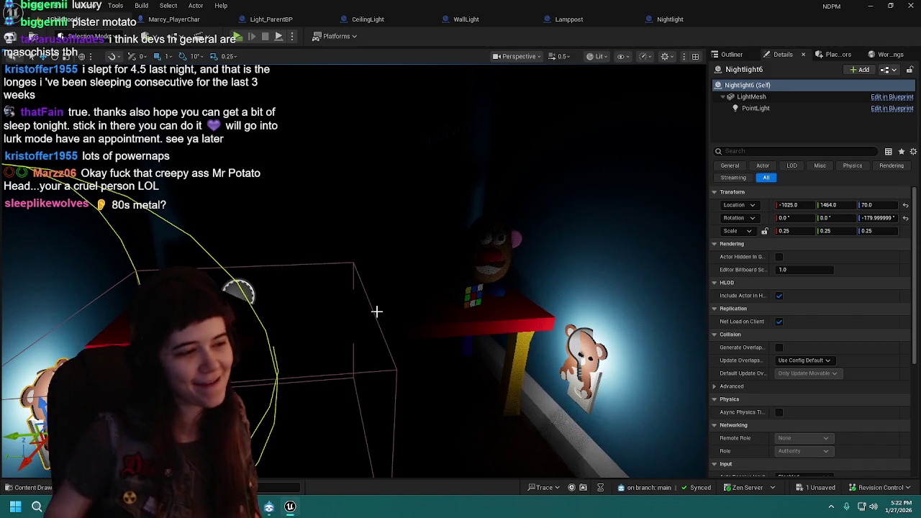
{"action": "mouse_move", "coordinate": [376, 311]}
{"action": "left_mouse_down"}
{"action": "mouse_move", "coordinate": [367, 255]}
{"action": "mouse_move", "coordinate": [373, 328]}
{"action": "mouse_move", "coordinate": [415, 292]}
{"action": "left_mouse_up"}
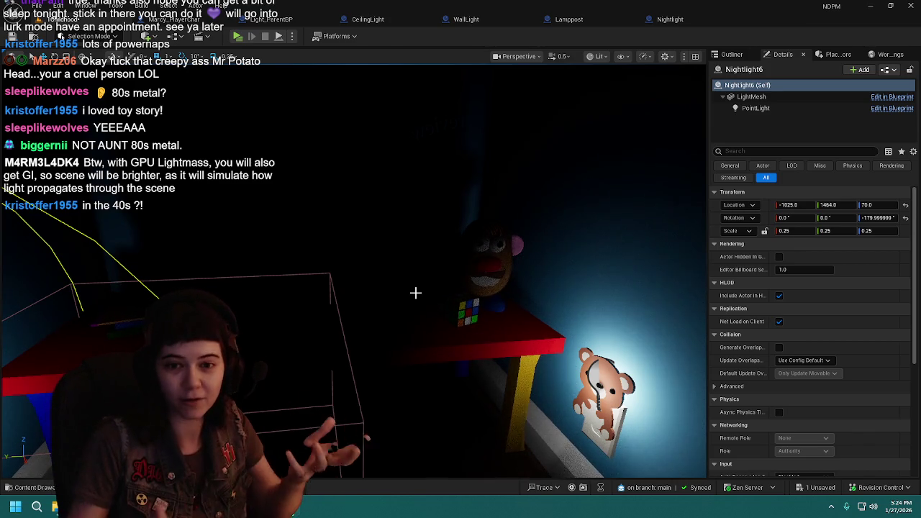
- Reframe the corner so the wireframe box, lamp and lit teddy nightlight all fit in view
{"action": "mouse_move", "coordinate": [405, 292]}
{"action": "left_mouse_down"}
{"action": "mouse_move", "coordinate": [451, 266]}
{"action": "mouse_move", "coordinate": [399, 288]}
{"action": "left_mouse_up"}
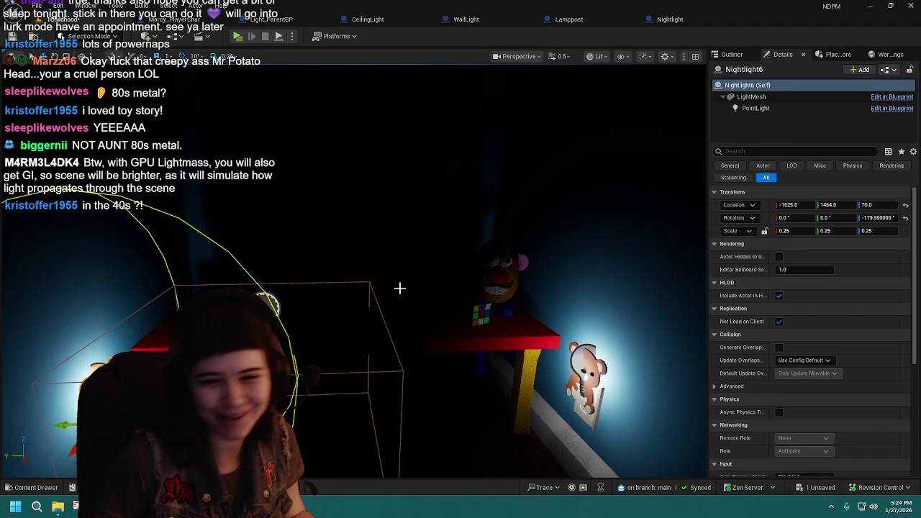
- Select the envelope pickup trigger and Rubik's cube, then show the Outliner with nothing selected
{"action": "mouse_move", "coordinate": [399, 288]}
{"action": "left_mouse_down"}
{"action": "mouse_move", "coordinate": [310, 282]}
{"action": "mouse_move", "coordinate": [297, 225]}
{"action": "left_mouse_up"}
{"action": "left_click", "coordinate": [425, 302]}
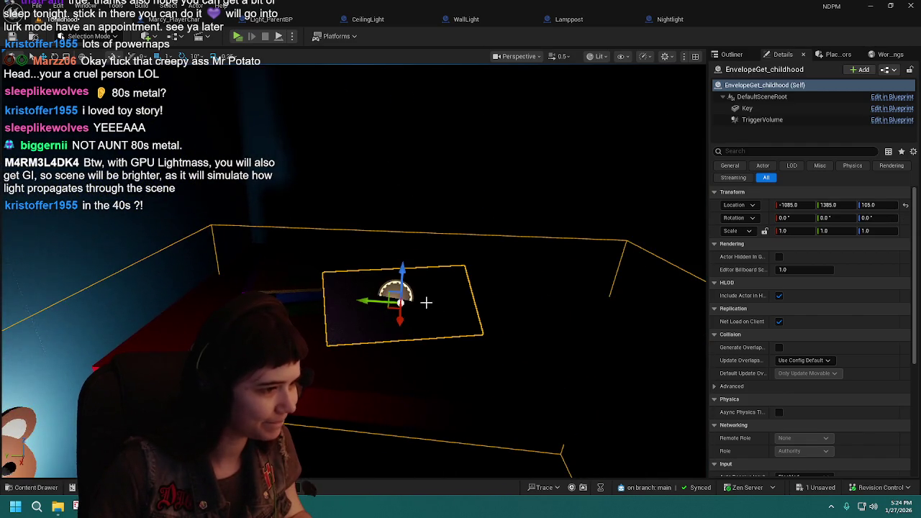
{"action": "mouse_move", "coordinate": [425, 303]}
{"action": "left_mouse_down"}
{"action": "mouse_move", "coordinate": [403, 299]}
{"action": "mouse_move", "coordinate": [432, 333]}
{"action": "left_mouse_up"}
{"action": "left_click", "coordinate": [432, 333]}
{"action": "left_click_drag", "start_coordinate": [396, 301], "coordinate": [394, 314]}
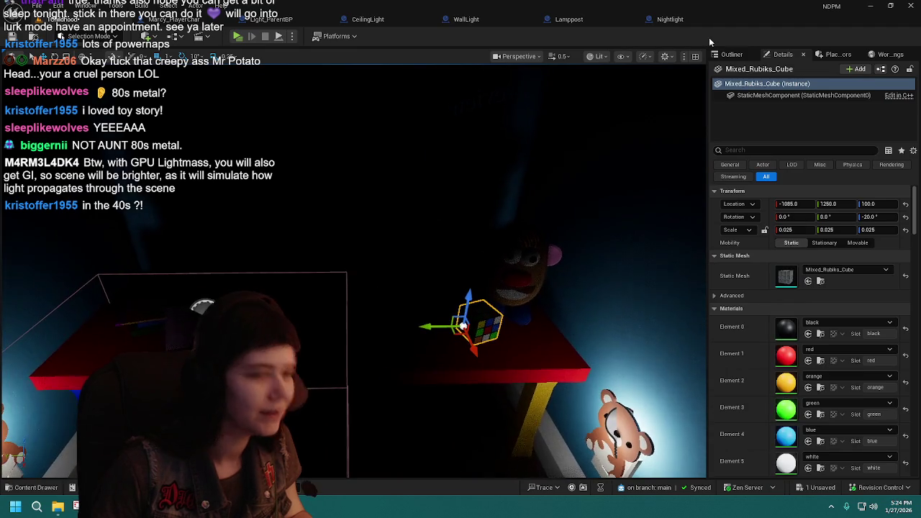
{"action": "left_click", "coordinate": [732, 54]}
{"action": "key", "text": "Escape"}
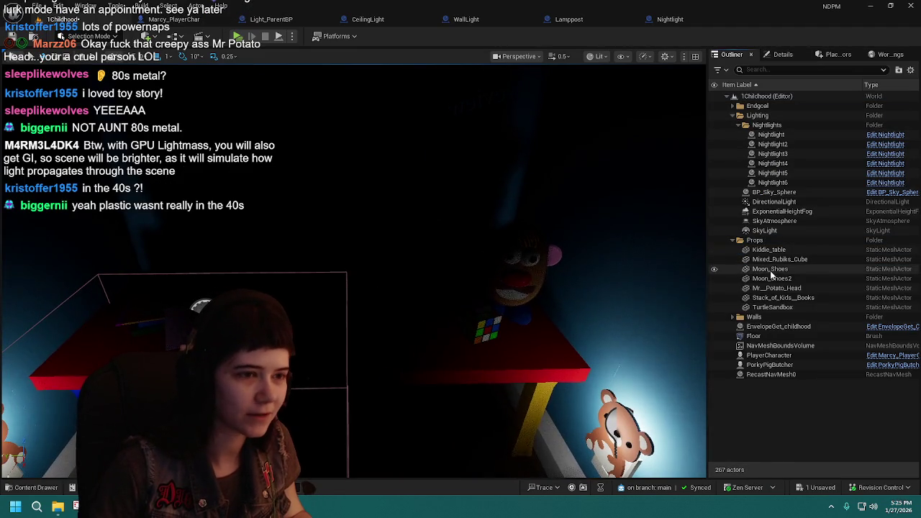
- Inspect BP_Sky_Sphere's properties, then select the DirectionalLight and show its Details
{"action": "left_click", "coordinate": [781, 192]}
{"action": "left_click", "coordinate": [784, 54]}
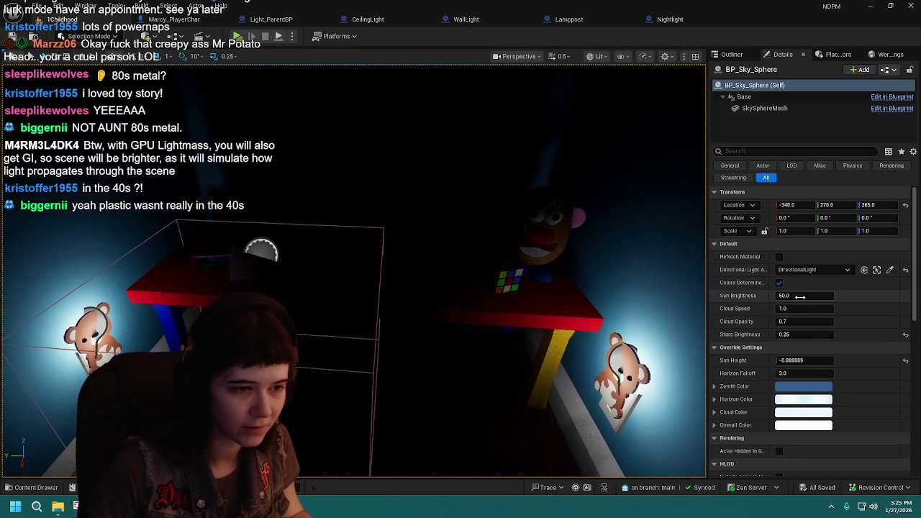
{"action": "left_click", "coordinate": [742, 55]}
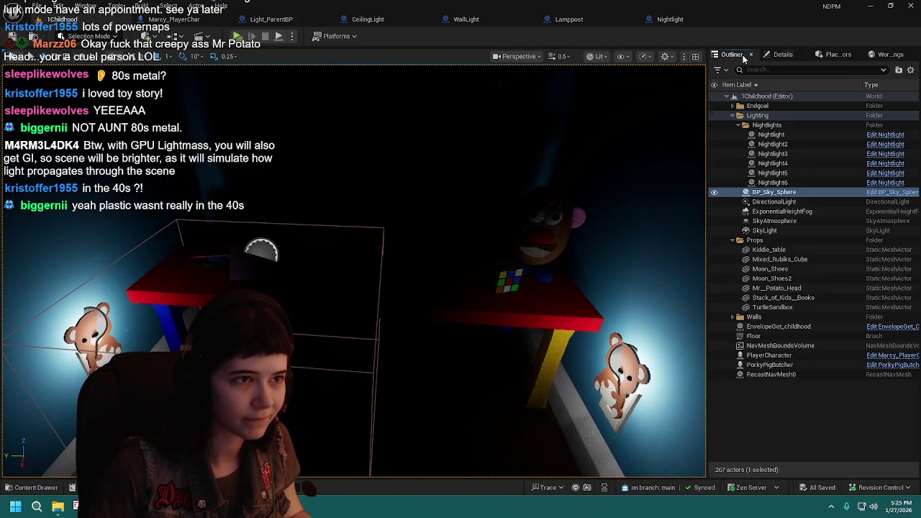
{"action": "left_click", "coordinate": [790, 203]}
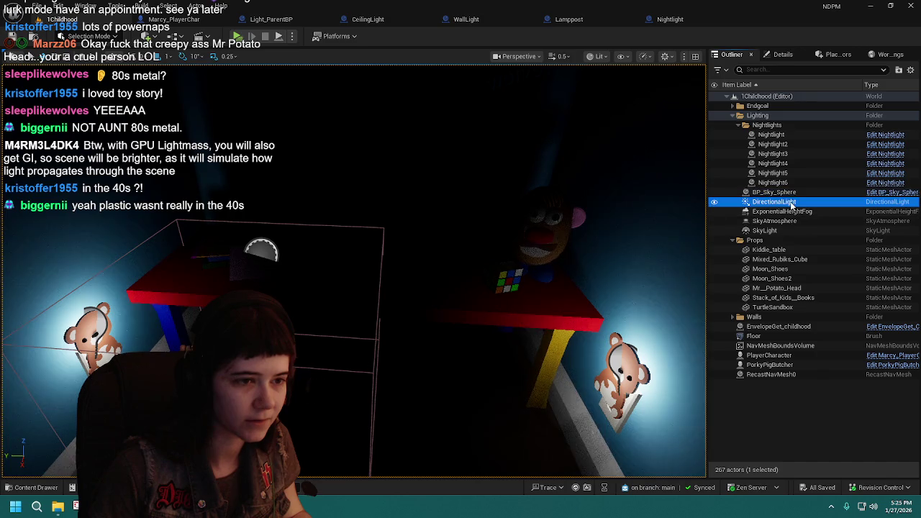
{"action": "left_click", "coordinate": [782, 54]}
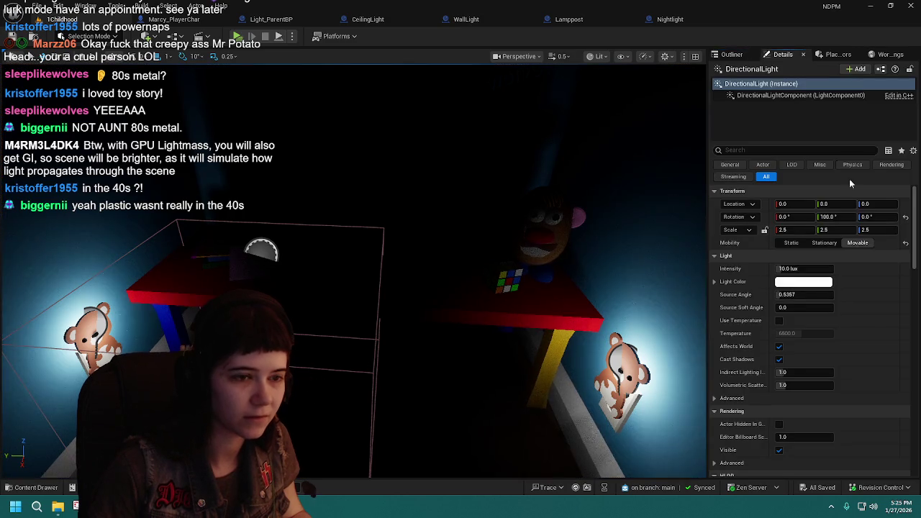
- Set the directional light's Rotation Pitch to -100° for daylight, undoing a trial 0° value
{"action": "left_click", "coordinate": [829, 216]}
{"action": "type", "text": "0"}
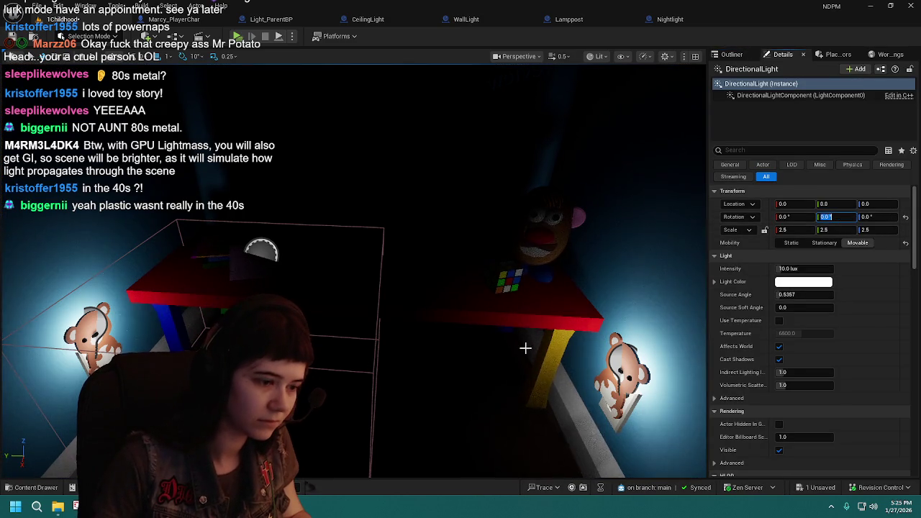
{"action": "key", "text": "Return"}
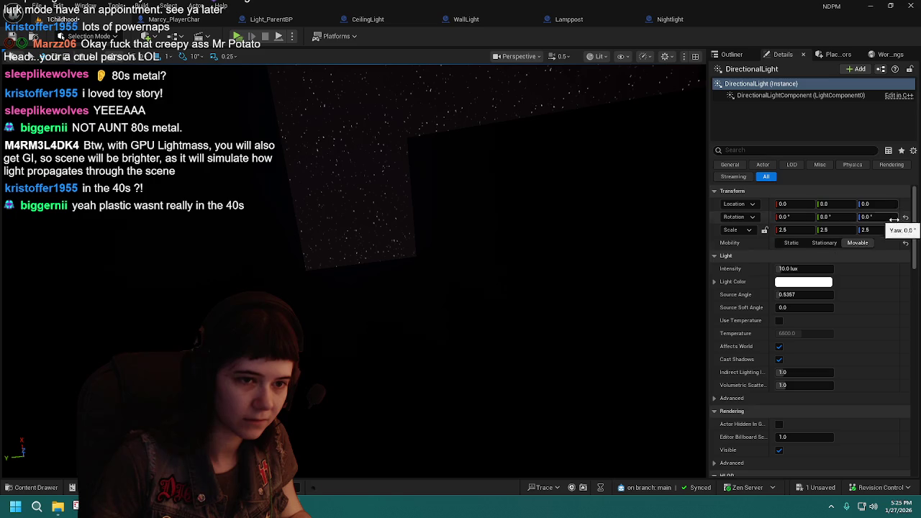
{"action": "key", "text": "ctrl+z"}
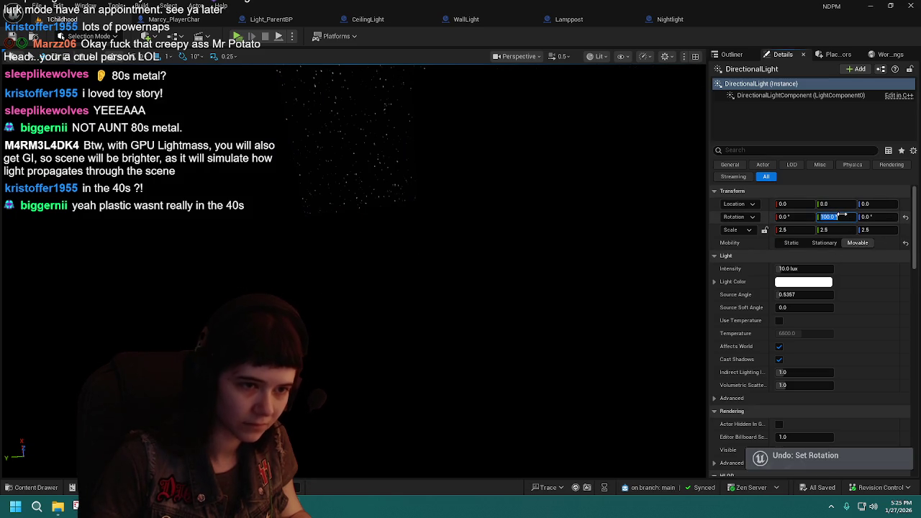
{"action": "type", "text": "-100"}
{"action": "key", "text": "Return"}
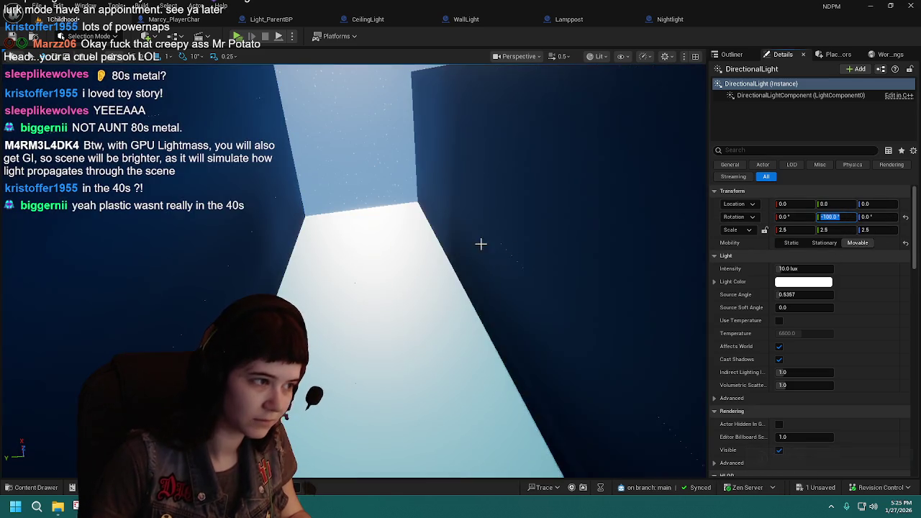
{"action": "scroll", "coordinate": [474, 241], "scroll_direction": "up", "scroll_amount": 2}
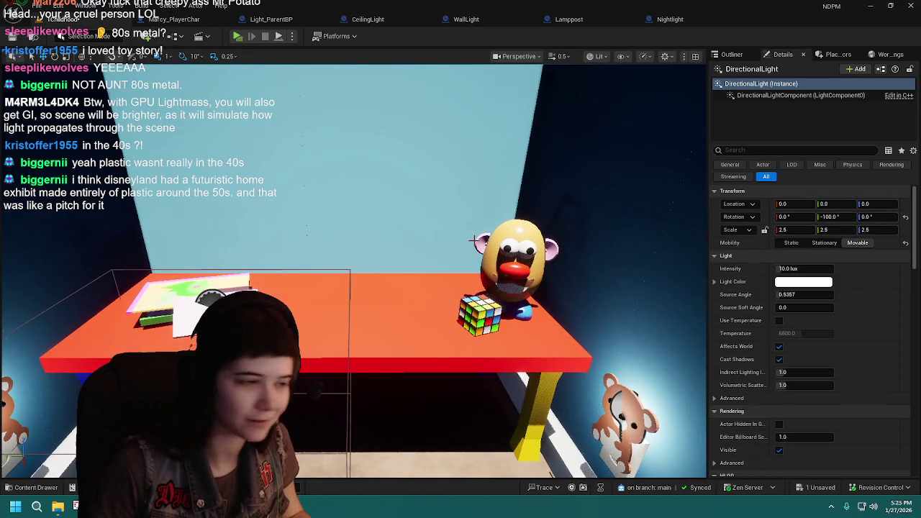
{"action": "mouse_move", "coordinate": [473, 240]}
{"action": "left_mouse_down"}
{"action": "mouse_move", "coordinate": [410, 243]}
{"action": "mouse_move", "coordinate": [504, 251]}
{"action": "mouse_move", "coordinate": [446, 246]}
{"action": "mouse_move", "coordinate": [413, 266]}
{"action": "mouse_move", "coordinate": [503, 238]}
{"action": "left_mouse_up"}
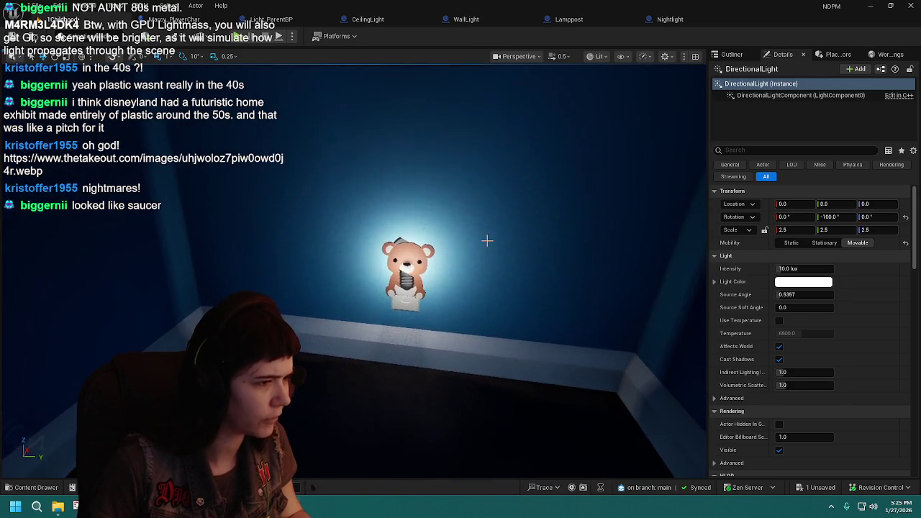
- Duplicate a corner teddy nightlight and slide the copy against the left wall
{"action": "left_click", "coordinate": [453, 252]}
{"action": "mouse_move", "coordinate": [453, 252]}
{"action": "left_mouse_down"}
{"action": "mouse_move", "coordinate": [399, 263]}
{"action": "mouse_move", "coordinate": [504, 231]}
{"action": "left_mouse_up"}
{"action": "left_click", "coordinate": [259, 248]}
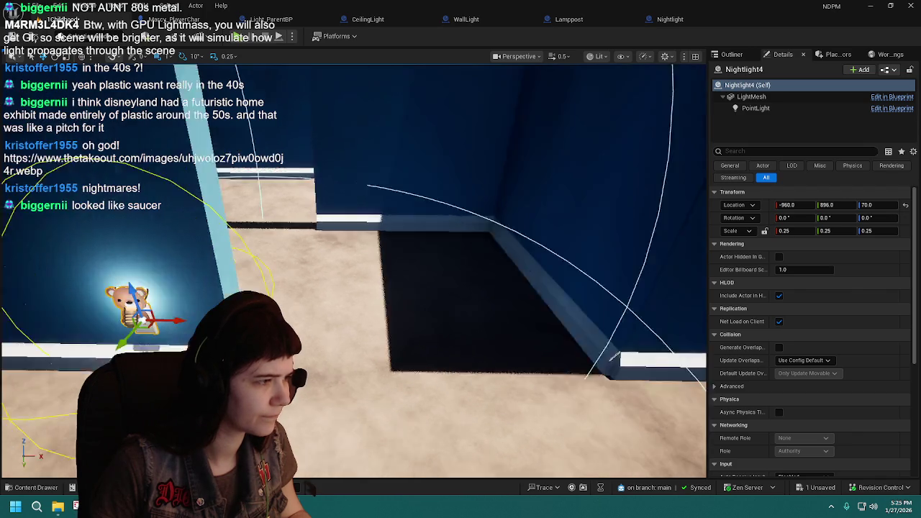
{"action": "key", "text": "ctrl+d"}
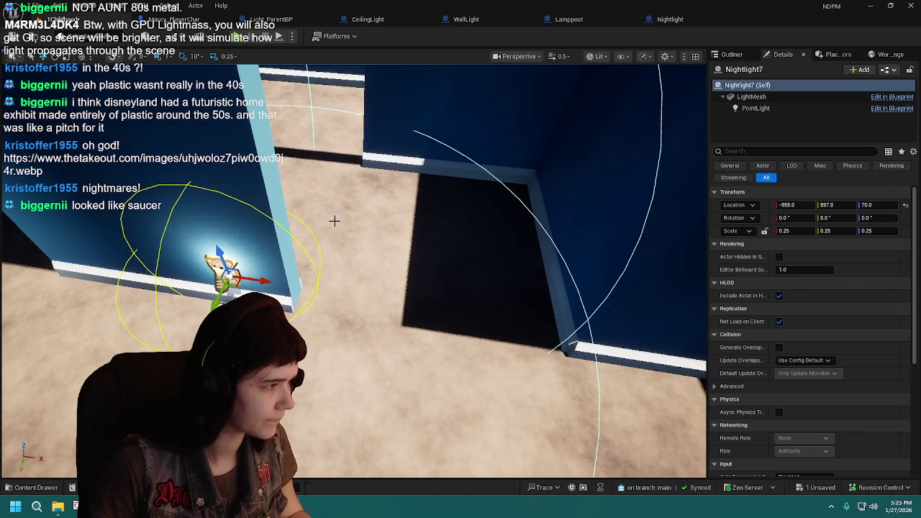
{"action": "mouse_move", "coordinate": [250, 282]}
{"action": "left_mouse_down"}
{"action": "mouse_move", "coordinate": [216, 267]}
{"action": "mouse_move", "coordinate": [432, 215]}
{"action": "mouse_move", "coordinate": [436, 134]}
{"action": "mouse_move", "coordinate": [258, 277]}
{"action": "mouse_move", "coordinate": [324, 267]}
{"action": "mouse_move", "coordinate": [388, 237]}
{"action": "left_mouse_up"}
{"action": "mouse_move", "coordinate": [469, 269]}
{"action": "left_mouse_down"}
{"action": "mouse_move", "coordinate": [381, 260]}
{"action": "mouse_move", "coordinate": [324, 269]}
{"action": "mouse_move", "coordinate": [353, 269]}
{"action": "left_mouse_up"}
{"action": "key", "text": "f"}
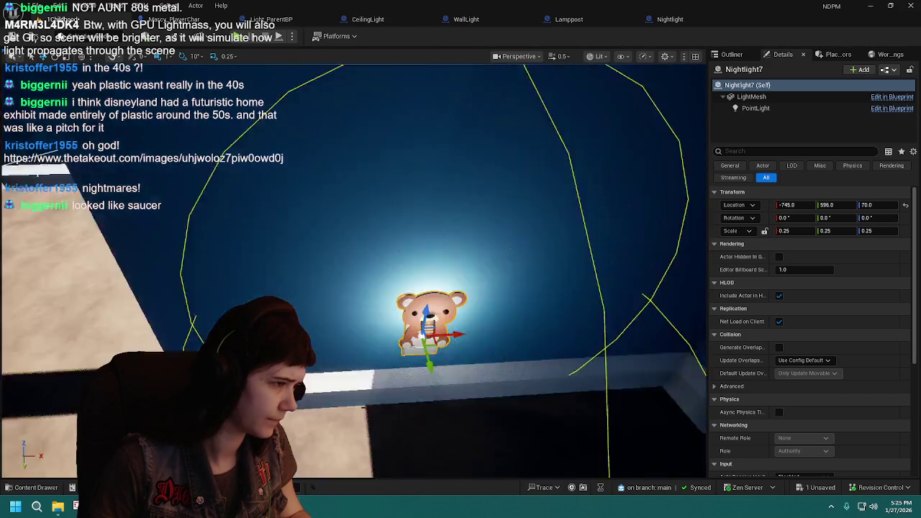
{"action": "scroll", "coordinate": [425, 324], "scroll_direction": "down", "scroll_amount": 3}
{"action": "mouse_move", "coordinate": [424, 323]}
{"action": "left_mouse_down"}
{"action": "mouse_move", "coordinate": [420, 259]}
{"action": "mouse_move", "coordinate": [488, 302]}
{"action": "mouse_move", "coordinate": [460, 276]}
{"action": "mouse_move", "coordinate": [309, 224]}
{"action": "mouse_move", "coordinate": [310, 165]}
{"action": "left_mouse_up"}
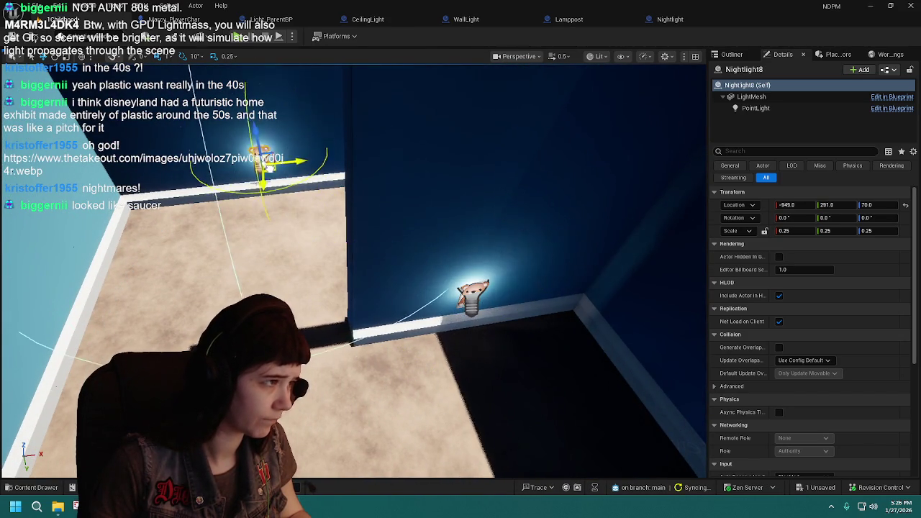
- Slide another nightlight copy along the wall
{"action": "key", "text": "f"}
{"action": "mouse_move", "coordinate": [352, 273]}
{"action": "left_mouse_down"}
{"action": "mouse_move", "coordinate": [446, 230]}
{"action": "mouse_move", "coordinate": [270, 206]}
{"action": "left_mouse_up"}
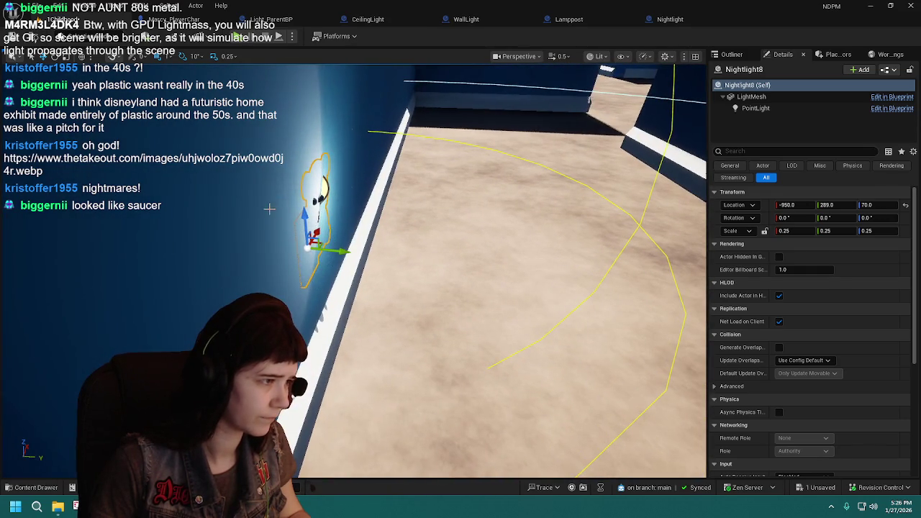
{"action": "mouse_move", "coordinate": [348, 253]}
{"action": "left_mouse_down"}
{"action": "mouse_move", "coordinate": [415, 291]}
{"action": "mouse_move", "coordinate": [415, 323]}
{"action": "left_mouse_up"}
- Add Nightlight9 flat against the far wall corner at -646, 564, 70, rotated about 180°
{"action": "key", "text": "ctrl+d"}
{"action": "key", "text": "f"}
{"action": "key", "text": "e"}
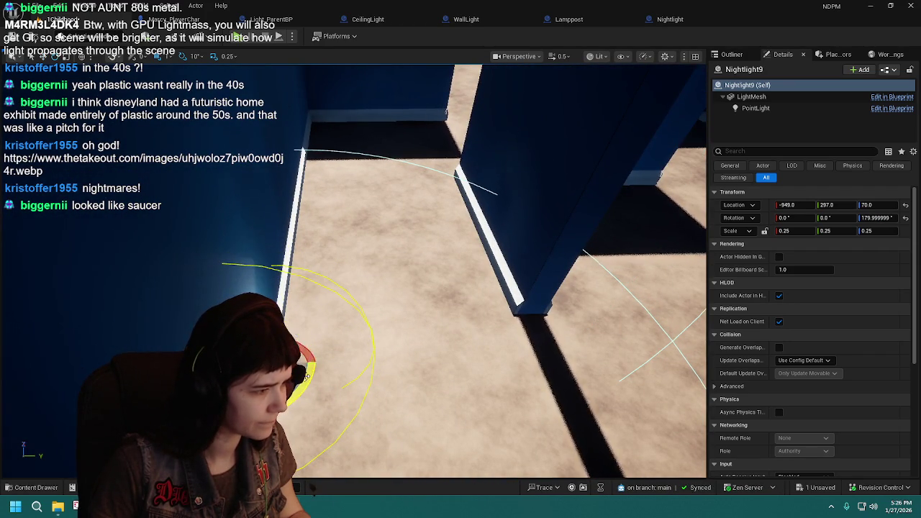
{"action": "mouse_move", "coordinate": [299, 359]}
{"action": "left_mouse_down"}
{"action": "mouse_move", "coordinate": [431, 229]}
{"action": "mouse_move", "coordinate": [476, 231]}
{"action": "mouse_move", "coordinate": [396, 162]}
{"action": "left_mouse_up"}
{"action": "scroll", "coordinate": [460, 268], "scroll_direction": "up", "scroll_amount": 5}
{"action": "mouse_move", "coordinate": [461, 273]}
{"action": "left_mouse_down"}
{"action": "mouse_move", "coordinate": [348, 269]}
{"action": "mouse_move", "coordinate": [446, 256]}
{"action": "mouse_move", "coordinate": [317, 261]}
{"action": "left_mouse_up"}
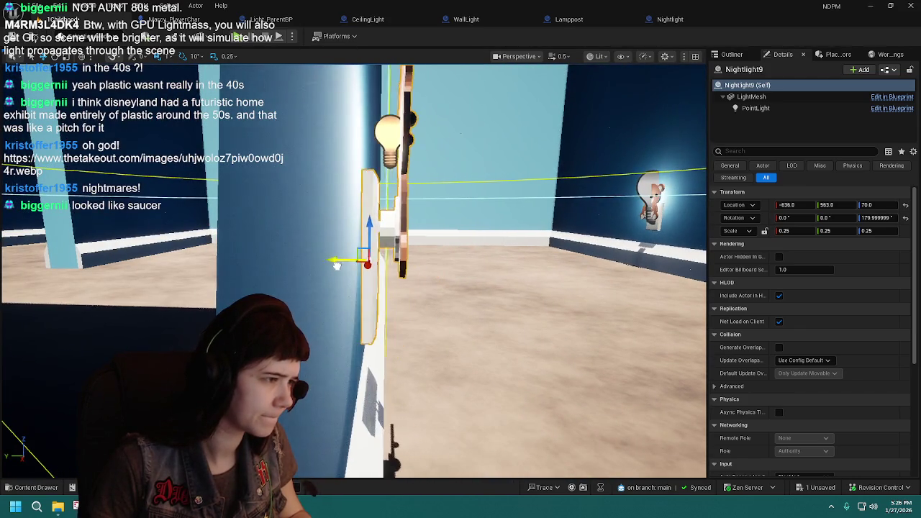
{"action": "key", "text": "f"}
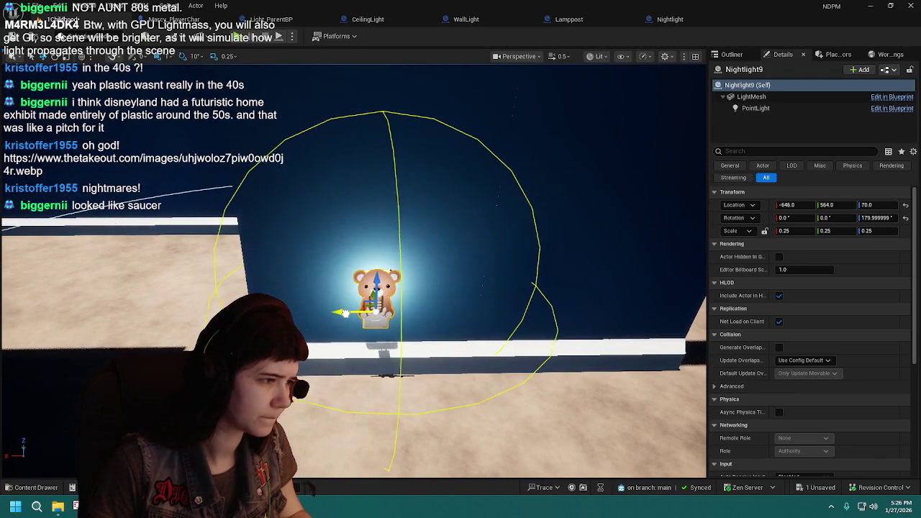
- Duplicate the nightlight as Nightlight10, rotate it 90° and place it on the adjacent wall at -326, 493, 70
{"action": "left_click_drag", "start_coordinate": [343, 314], "coordinate": [360, 230]}
{"action": "key", "text": "ctrl+d"}
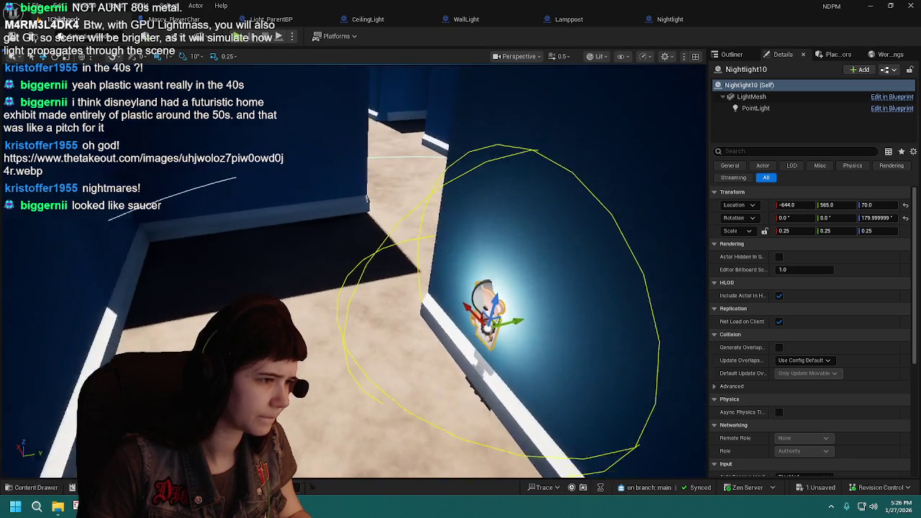
{"action": "key", "text": "e"}
{"action": "mouse_move", "coordinate": [460, 323]}
{"action": "left_mouse_down"}
{"action": "mouse_move", "coordinate": [414, 351]}
{"action": "mouse_move", "coordinate": [428, 379]}
{"action": "mouse_move", "coordinate": [421, 369]}
{"action": "left_mouse_up"}
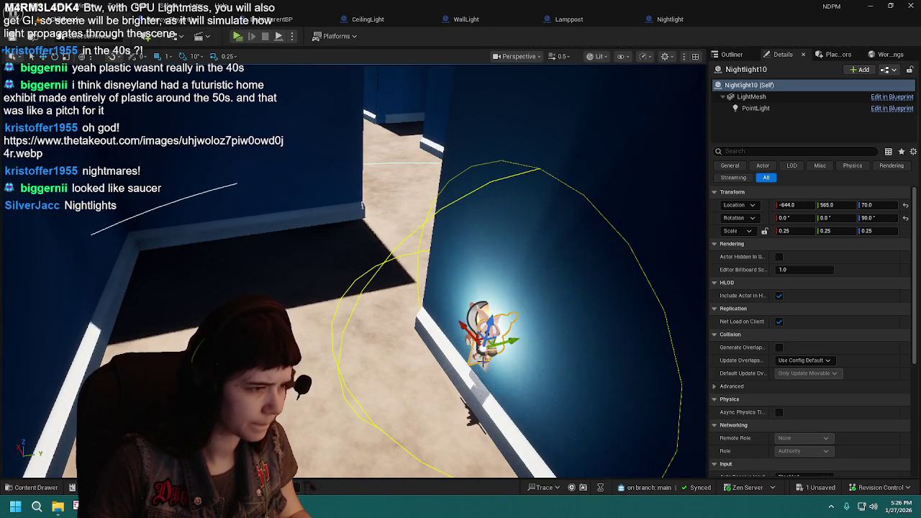
{"action": "mouse_move", "coordinate": [480, 340]}
{"action": "left_mouse_down"}
{"action": "mouse_move", "coordinate": [379, 248]}
{"action": "mouse_move", "coordinate": [279, 217]}
{"action": "left_mouse_up"}
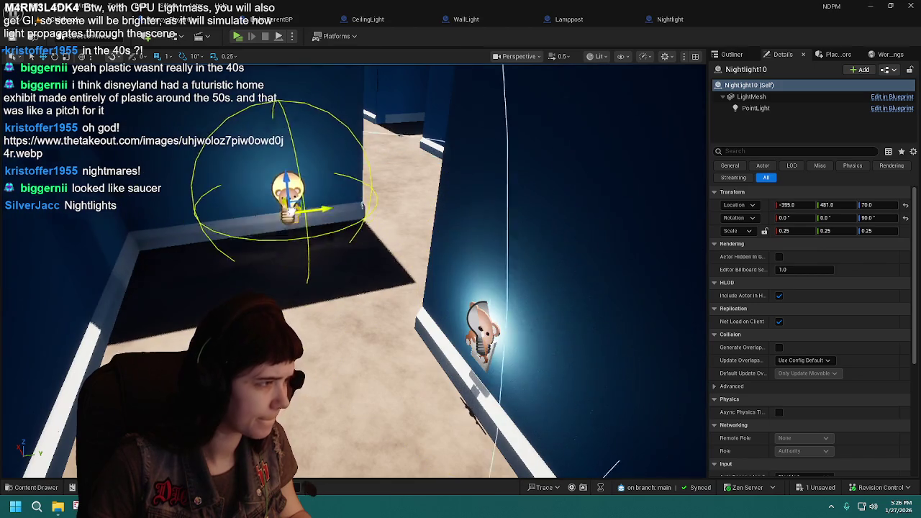
{"action": "key", "text": "f"}
{"action": "mouse_move", "coordinate": [399, 229]}
{"action": "left_mouse_down"}
{"action": "mouse_move", "coordinate": [349, 223]}
{"action": "mouse_move", "coordinate": [331, 202]}
{"action": "mouse_move", "coordinate": [333, 266]}
{"action": "mouse_move", "coordinate": [399, 278]}
{"action": "left_mouse_up"}
{"action": "key", "text": "f"}
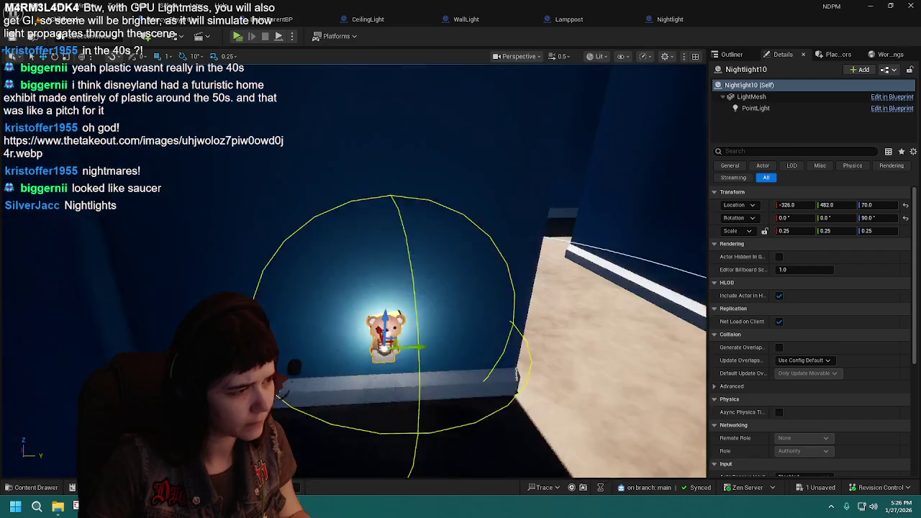
{"action": "mouse_move", "coordinate": [417, 328]}
{"action": "left_mouse_down"}
{"action": "mouse_move", "coordinate": [397, 328]}
{"action": "mouse_move", "coordinate": [431, 323]}
{"action": "left_mouse_up"}
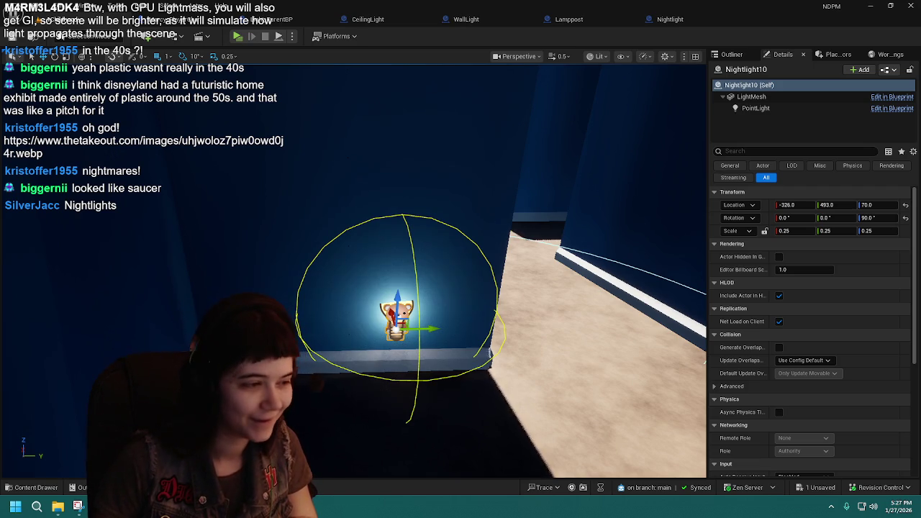
- Shift Nightlight10 along the wall to -326, 525, 70 and save the level
{"action": "mouse_move", "coordinate": [487, 331]}
{"action": "left_mouse_down"}
{"action": "mouse_move", "coordinate": [350, 263]}
{"action": "mouse_move", "coordinate": [430, 275]}
{"action": "left_mouse_up"}
{"action": "mouse_move", "coordinate": [512, 287]}
{"action": "left_mouse_down"}
{"action": "mouse_move", "coordinate": [473, 286]}
{"action": "mouse_move", "coordinate": [497, 274]}
{"action": "mouse_move", "coordinate": [525, 278]}
{"action": "mouse_move", "coordinate": [379, 281]}
{"action": "left_mouse_up"}
{"action": "left_click_drag", "start_coordinate": [473, 278], "coordinate": [473, 278]}
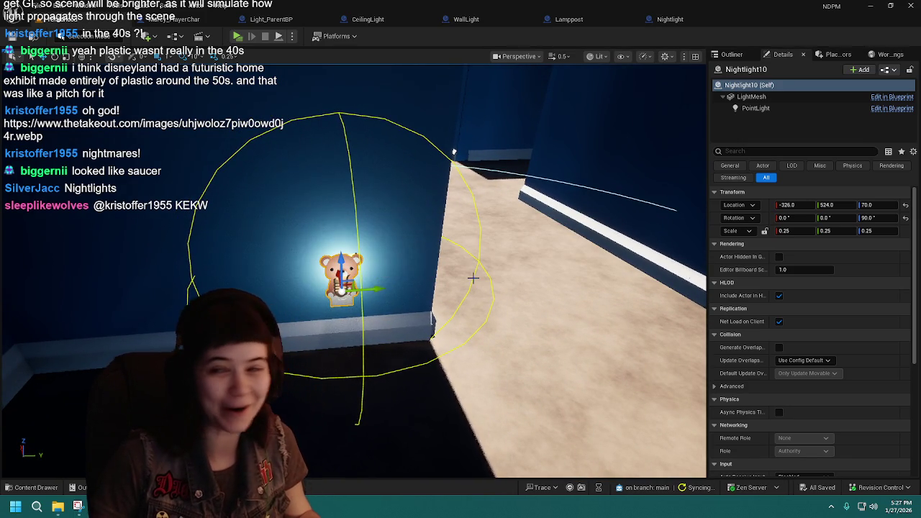
{"action": "left_click_drag", "start_coordinate": [373, 291], "coordinate": [382, 289]}
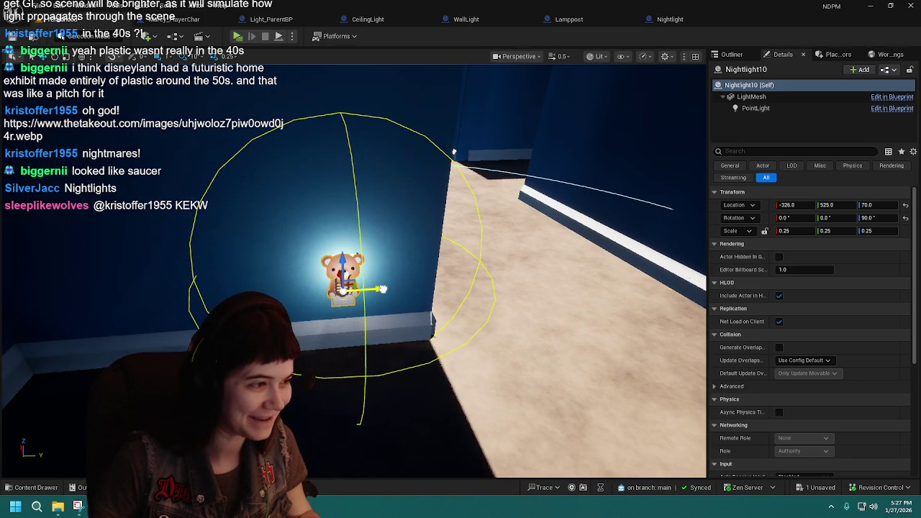
{"action": "key", "text": "ctrl+s"}
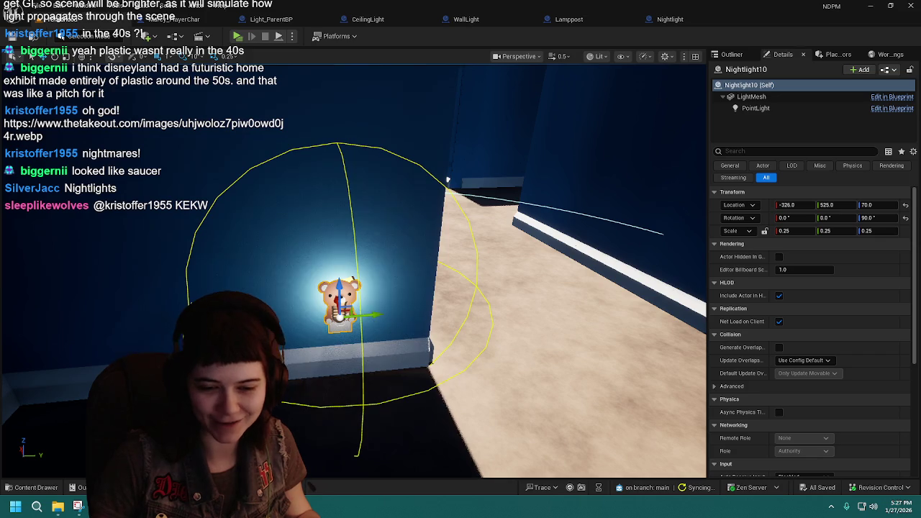